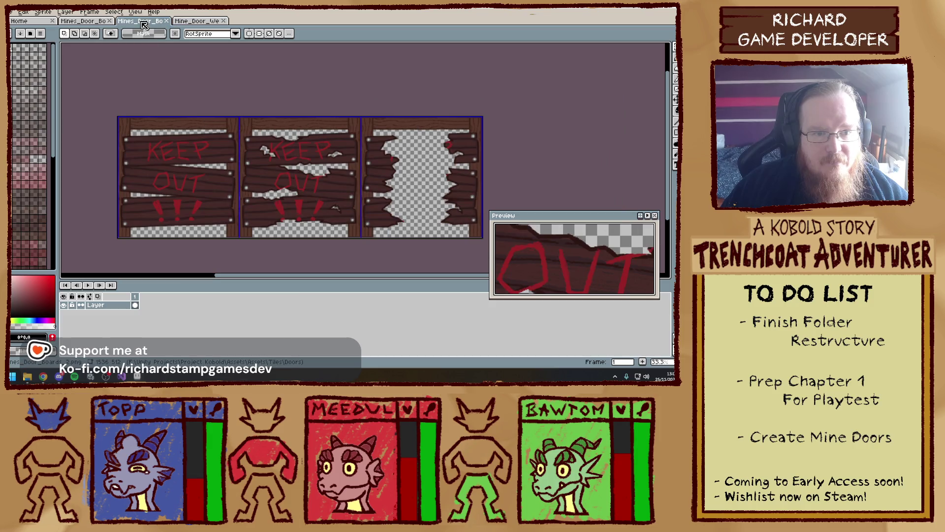
- Widen the first boards door sheet's canvas to 2048 pixels, anchored middle-left
{"action": "left_click", "coordinate": [65, 12]}
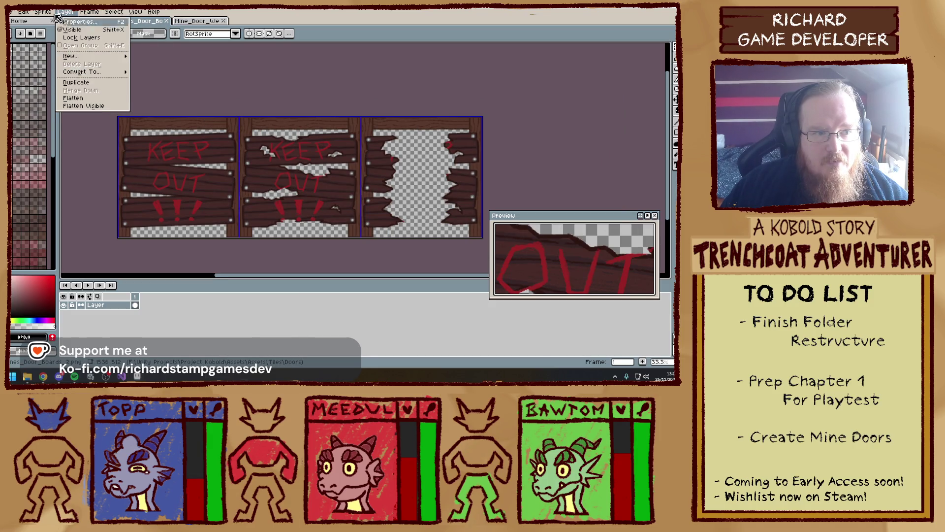
{"action": "left_click", "coordinate": [62, 64]}
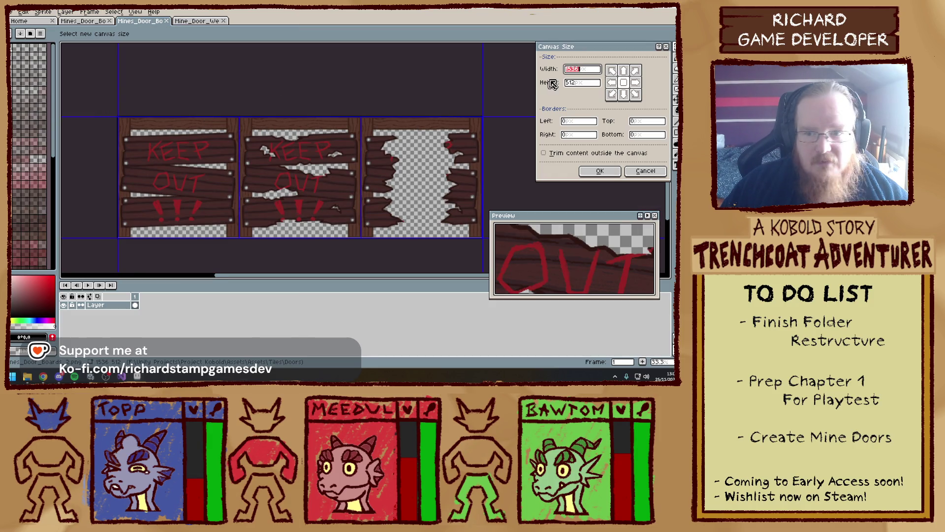
{"action": "left_click", "coordinate": [594, 73]}
{"action": "double_click", "coordinate": [594, 69]}
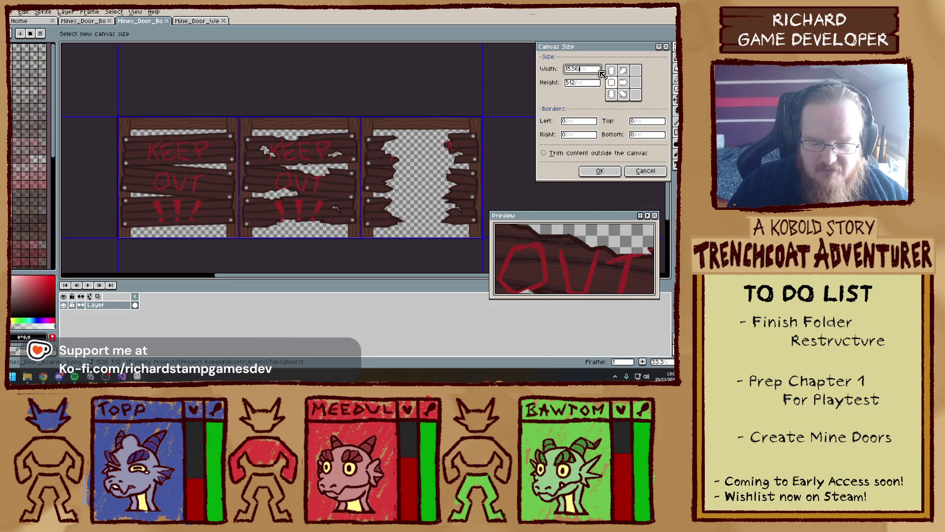
{"action": "type", "text": "2048"}
{"action": "key", "text": "Return"}
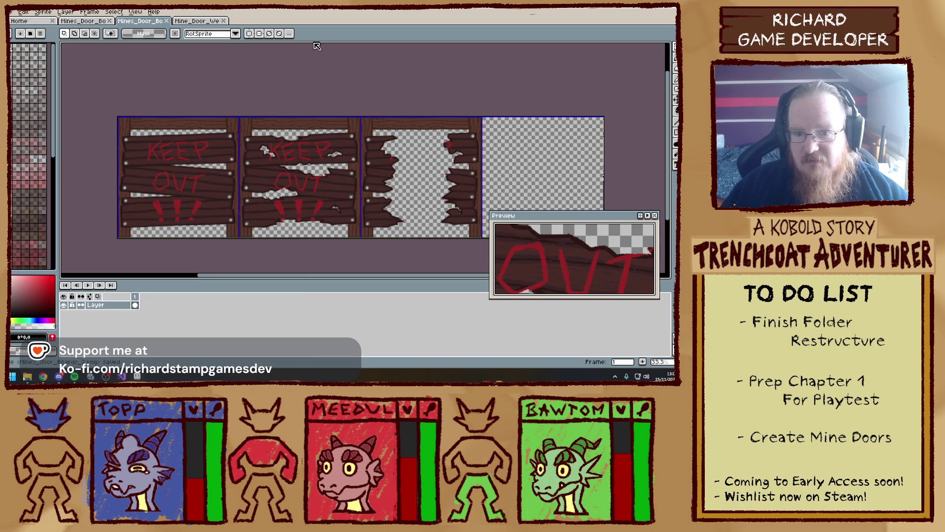
- Widen the other boards door sheet to 2048×512, anchored left, and return to Unity
{"action": "left_click", "coordinate": [63, 22]}
{"action": "left_click", "coordinate": [14, 11]}
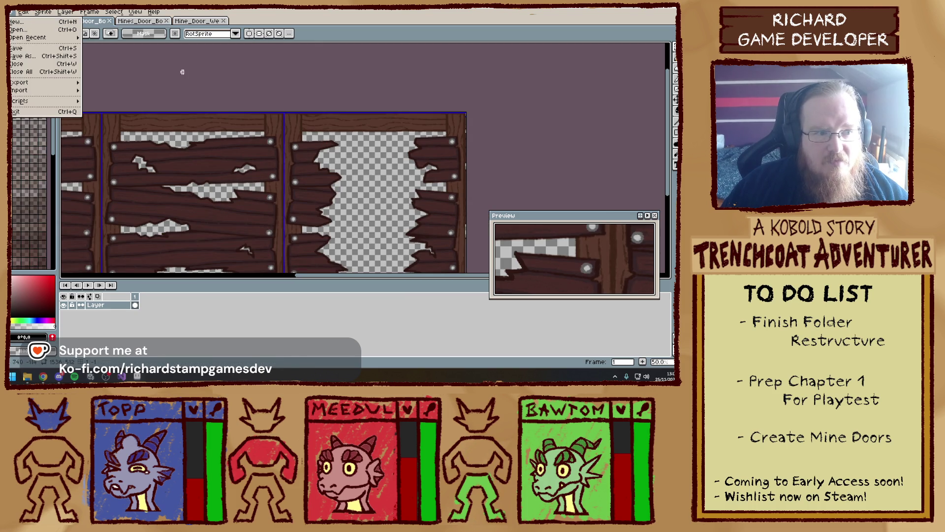
{"action": "left_click", "coordinate": [100, 59]}
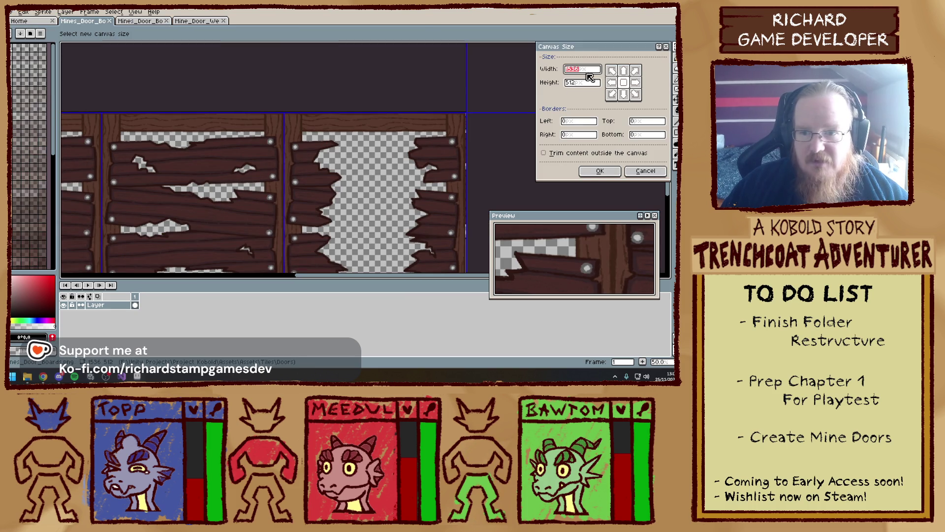
{"action": "left_click", "coordinate": [612, 82]}
{"action": "left_click", "coordinate": [594, 70]}
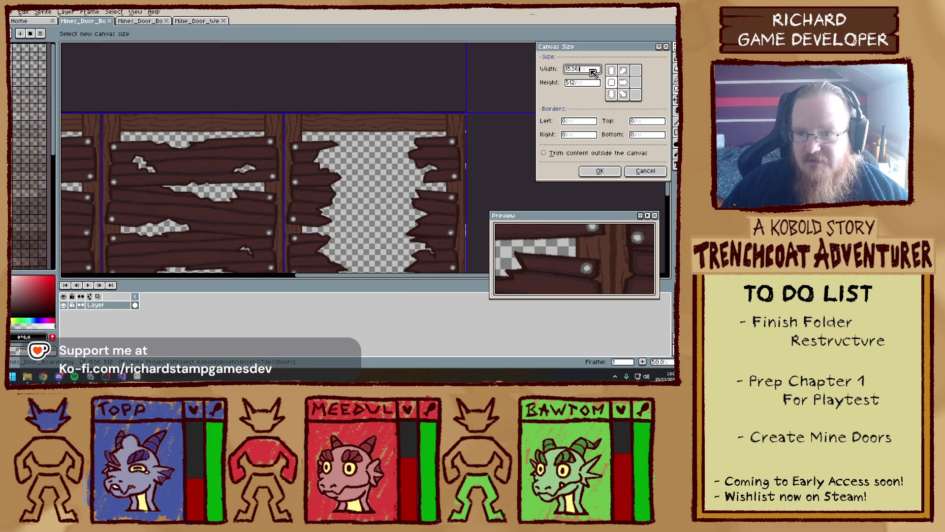
{"action": "type", "text": "+512"}
{"action": "key", "text": "Return"}
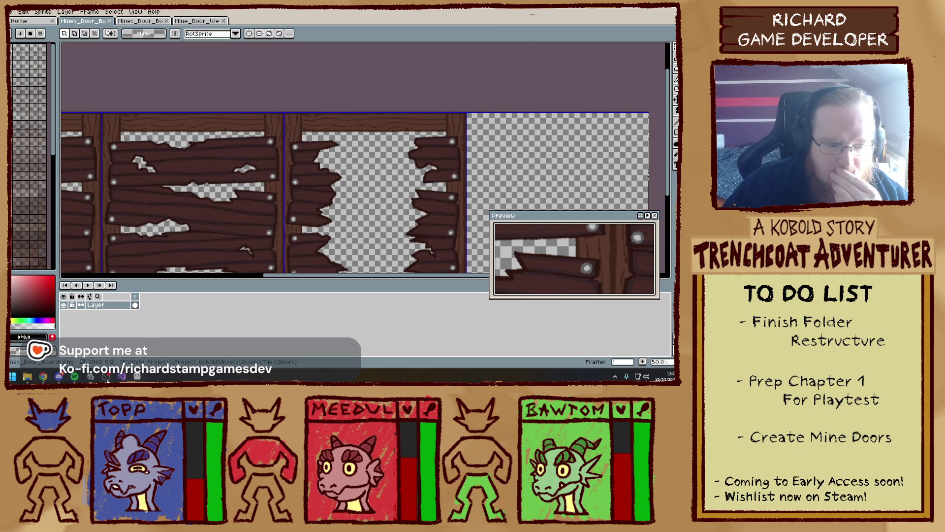
{"action": "left_click", "coordinate": [90, 377]}
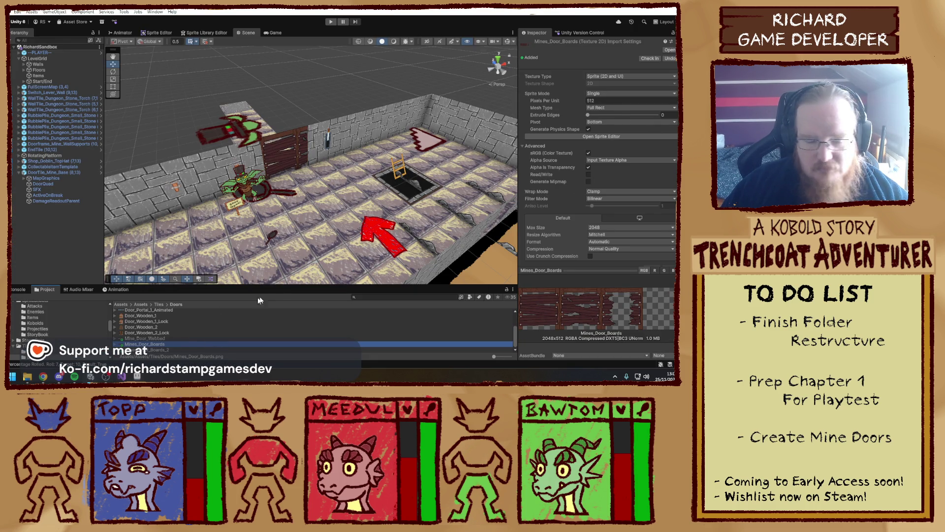
- Enlarge the Project panel and open the Mine doors materials folder
{"action": "left_click_drag", "start_coordinate": [278, 286], "coordinate": [279, 235]}
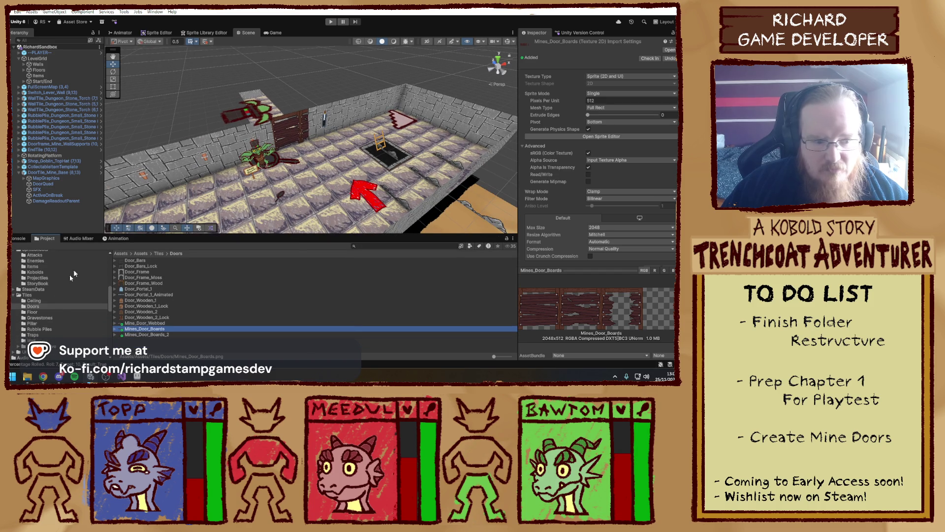
{"action": "scroll", "coordinate": [49, 303], "scroll_direction": "up", "scroll_amount": 10}
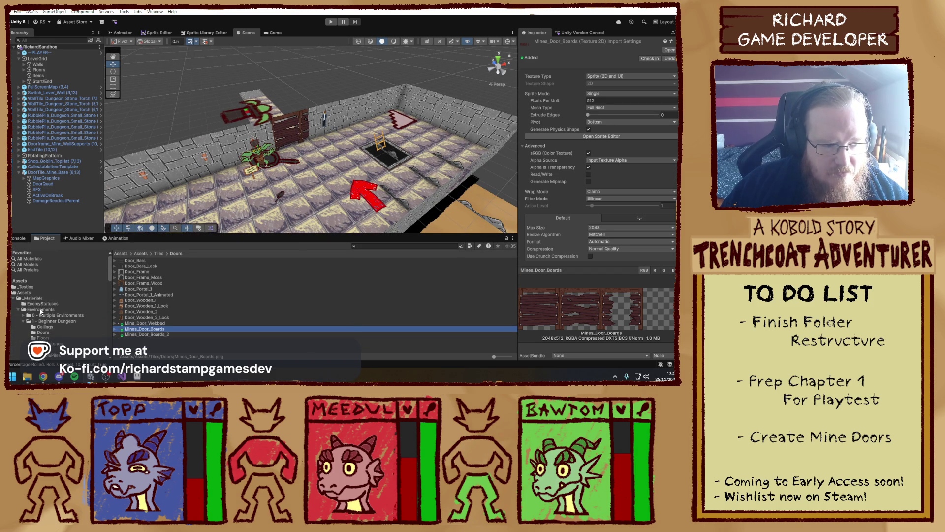
{"action": "scroll", "coordinate": [60, 333], "scroll_direction": "down", "scroll_amount": 2}
{"action": "left_click", "coordinate": [51, 311]}
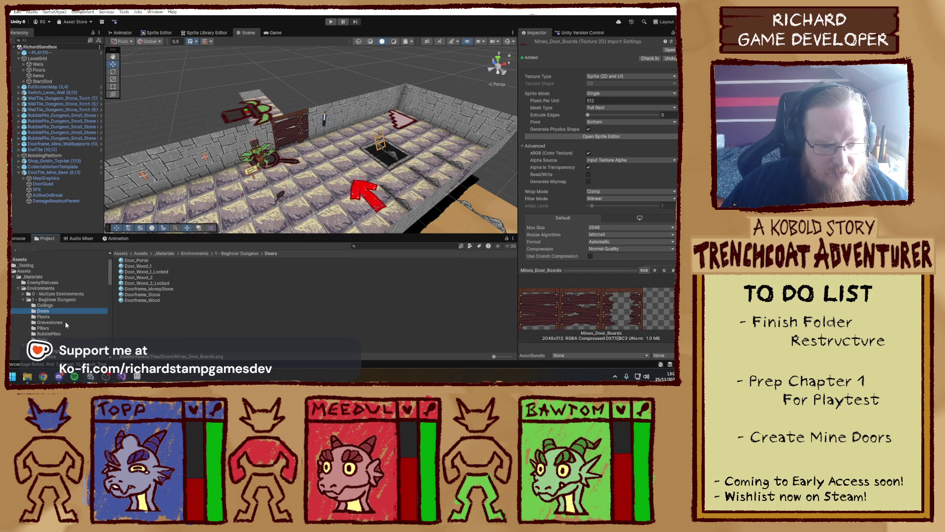
{"action": "scroll", "coordinate": [91, 326], "scroll_direction": "down", "scroll_amount": 2}
{"action": "left_click", "coordinate": [49, 335]}
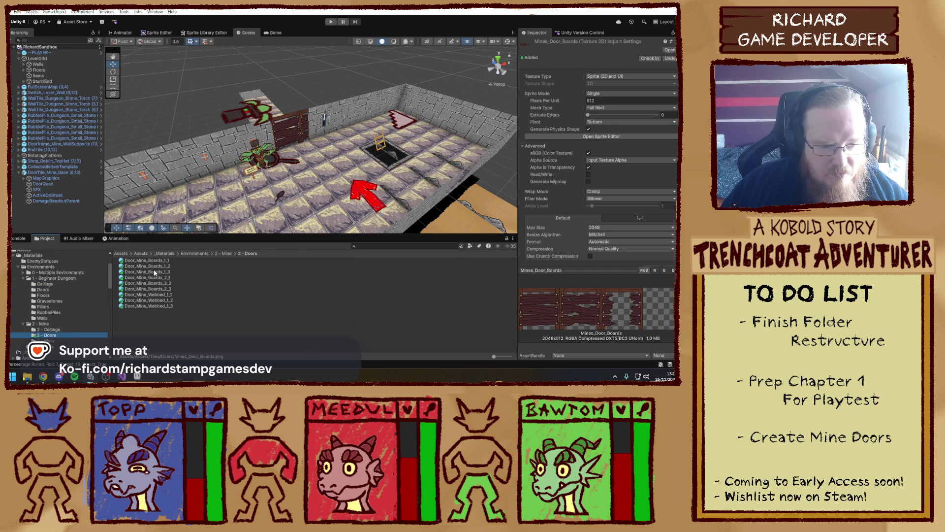
- Set Tiling X to 0.25 on all nine mine door materials
{"action": "left_click", "coordinate": [162, 261]}
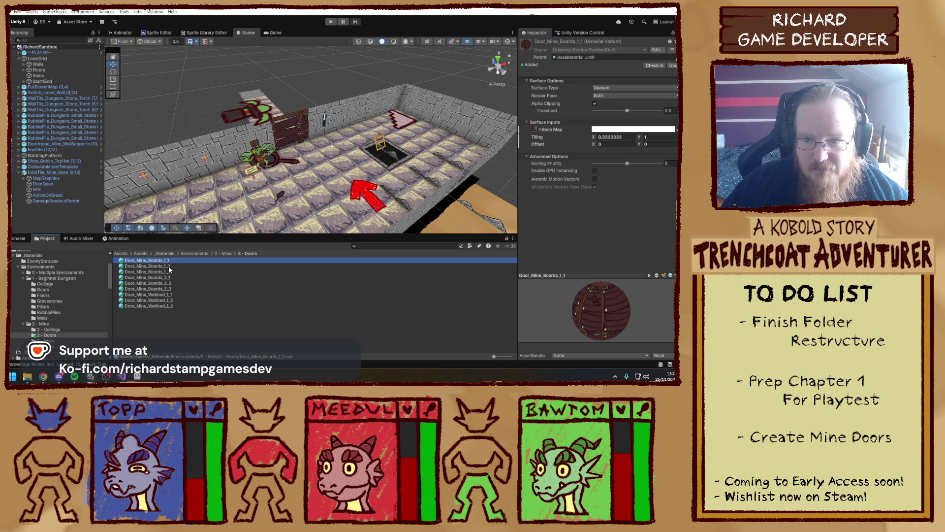
{"action": "left_click", "coordinate": [621, 138]}
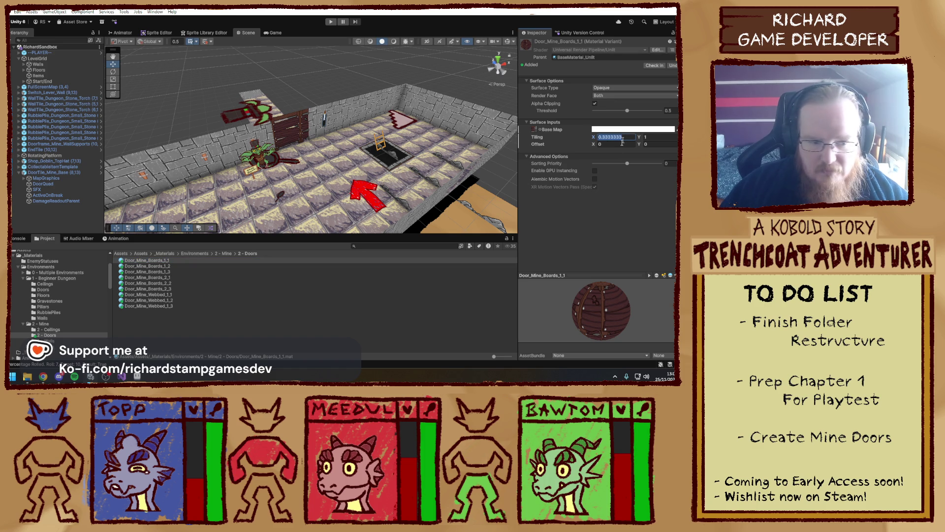
{"action": "left_click", "coordinate": [168, 278], "text": "ctrl"}
{"action": "left_click", "coordinate": [174, 296], "text": "ctrl"}
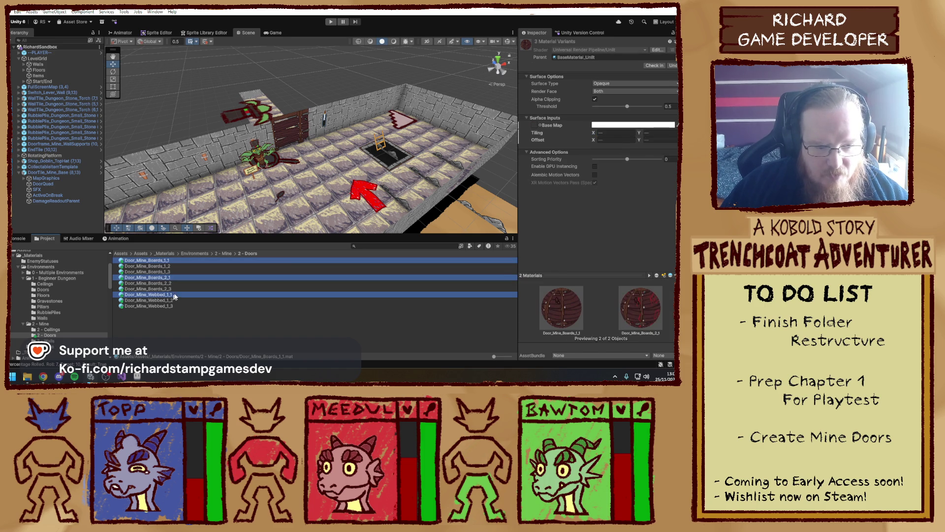
{"action": "left_click", "coordinate": [609, 134]}
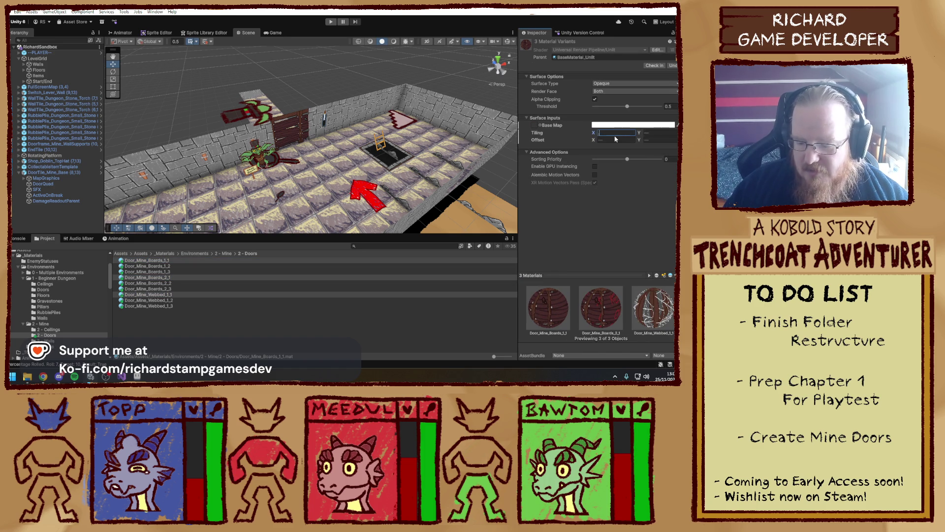
{"action": "left_click", "coordinate": [157, 266]}
{"action": "left_click", "coordinate": [173, 283], "text": "ctrl"}
{"action": "left_click", "coordinate": [163, 301], "text": "ctrl"}
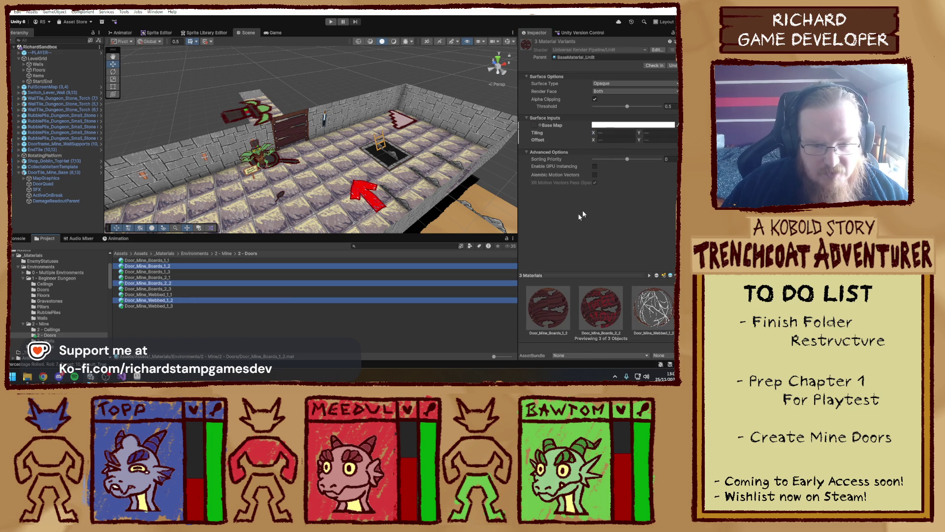
{"action": "left_click", "coordinate": [606, 133]}
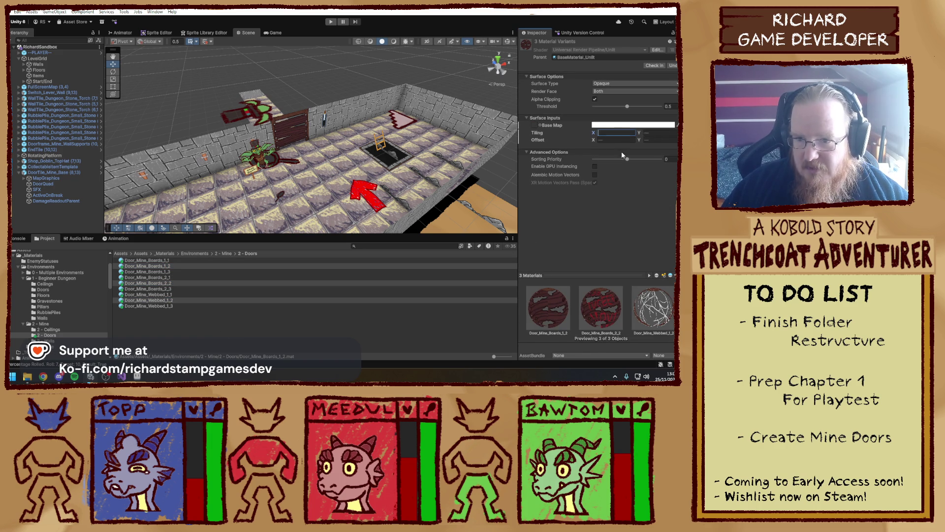
{"action": "key", "text": "ctrl+a"}
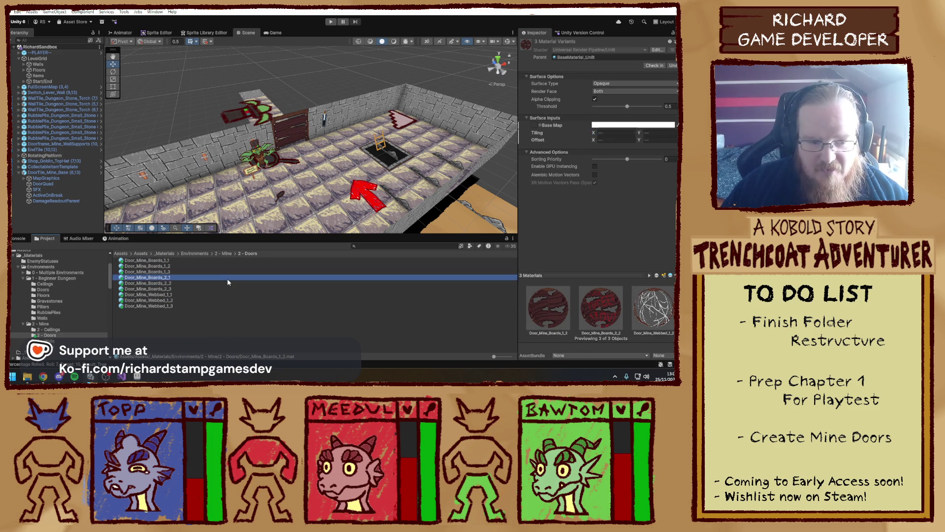
{"action": "left_click", "coordinate": [606, 133]}
{"action": "type", "text": "2"}
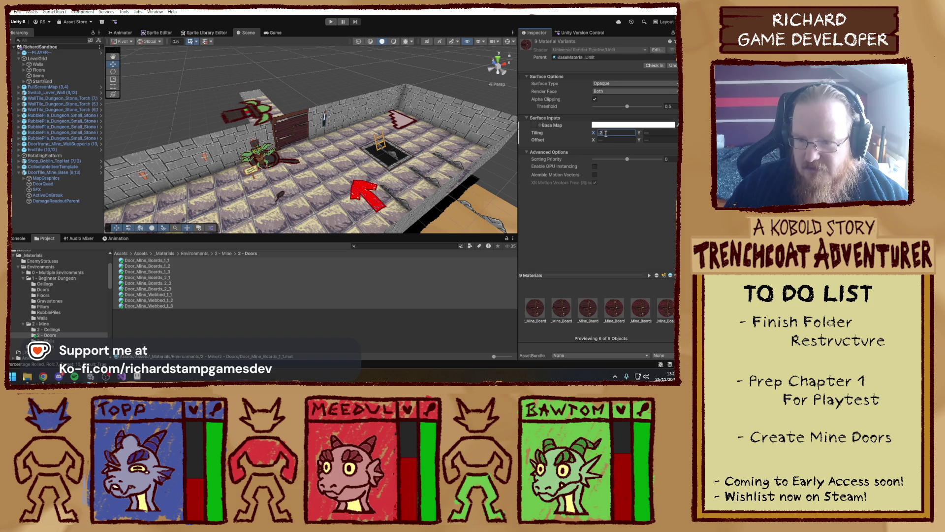
- Give Door_Mine_Boards_1_2, Boards_2_2 and Webbed_1_2 an Offset X of 0.25
{"action": "left_click", "coordinate": [148, 266]}
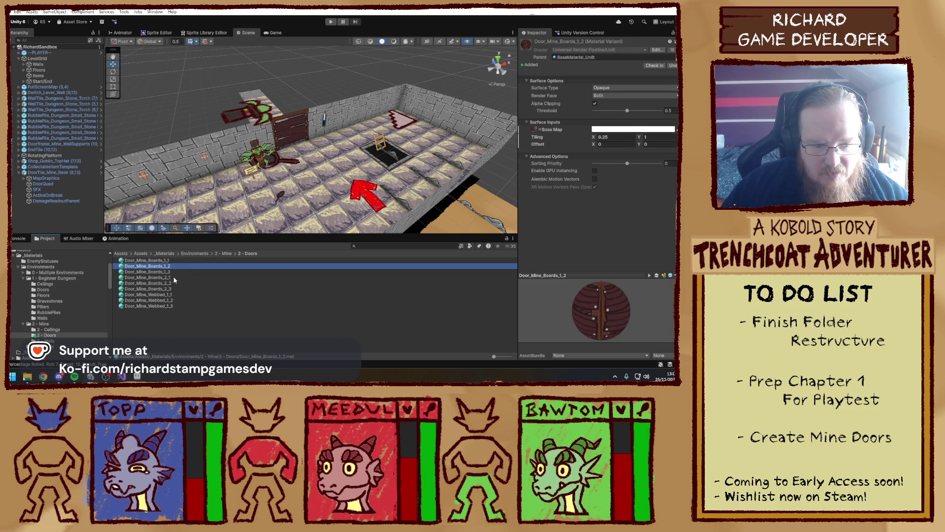
{"action": "left_click", "coordinate": [172, 282], "text": "ctrl"}
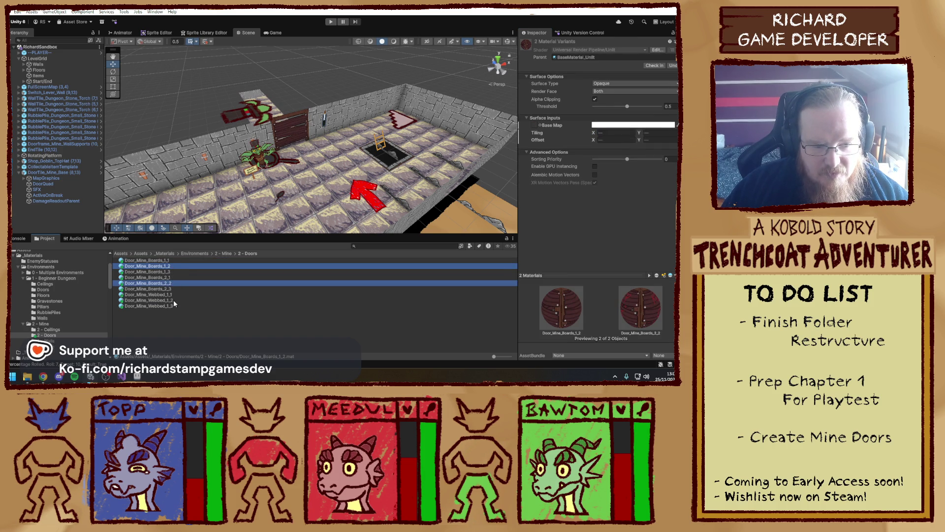
{"action": "left_click", "coordinate": [173, 300], "text": "ctrl"}
{"action": "left_click", "coordinate": [614, 140]}
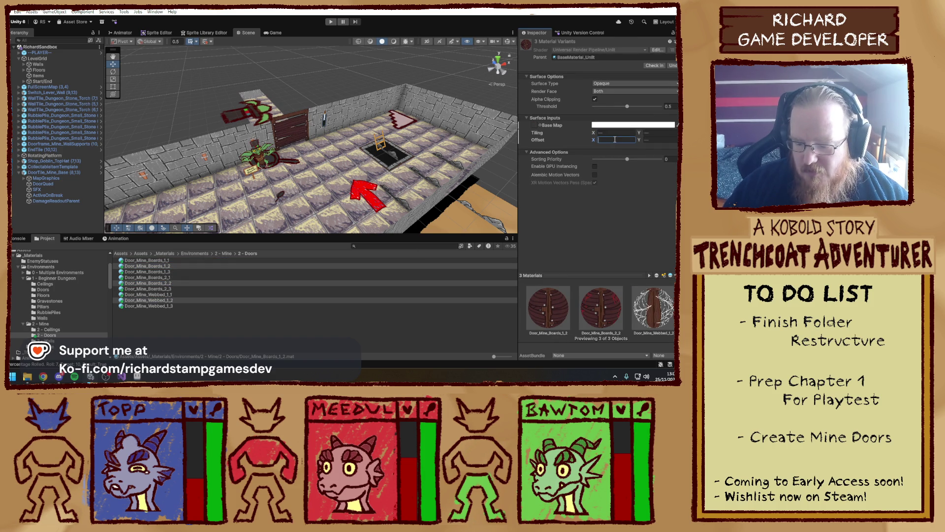
{"action": "type", "text": ".25"}
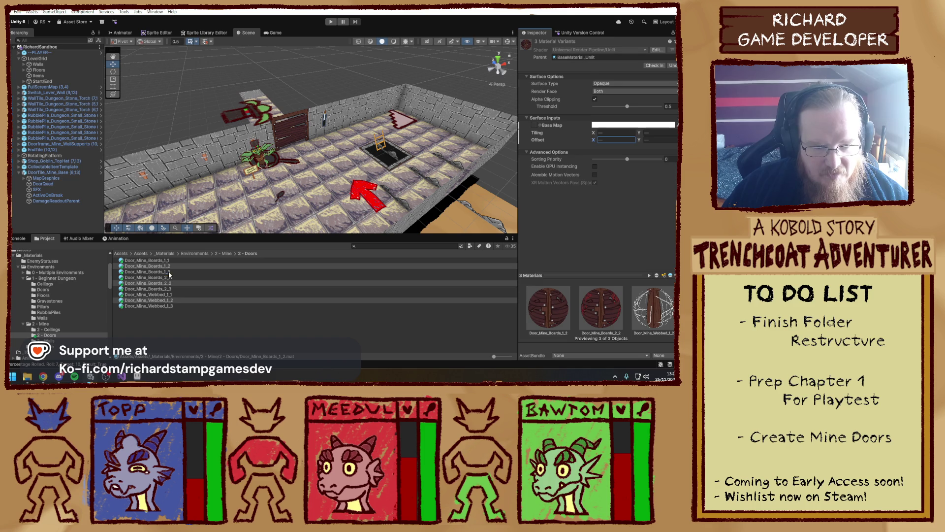
- Select Door_Mine_Boards_1_3, Boards_2_3 and Webbed_1_3 to edit their Offset X
{"action": "left_click", "coordinate": [168, 273]}
{"action": "left_click", "coordinate": [163, 289], "text": "ctrl"}
{"action": "left_click", "coordinate": [163, 306], "text": "ctrl"}
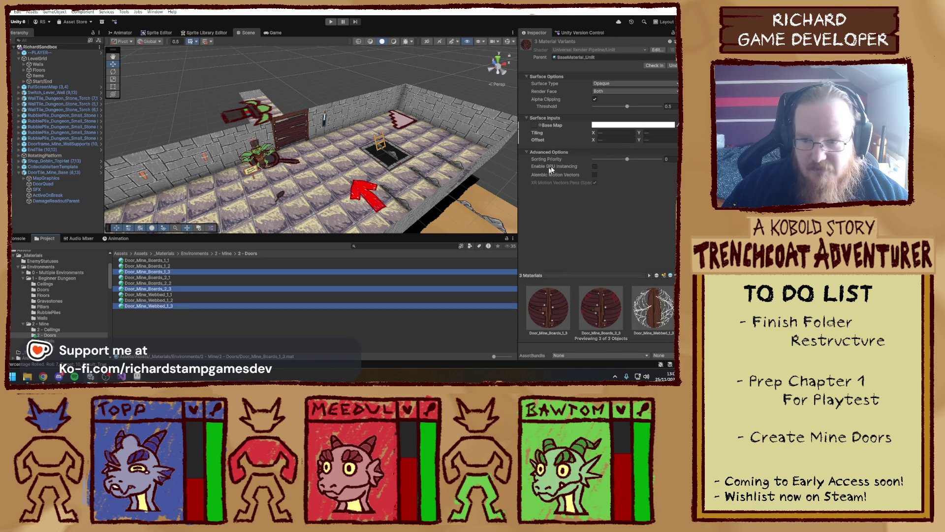
{"action": "left_click", "coordinate": [627, 140]}
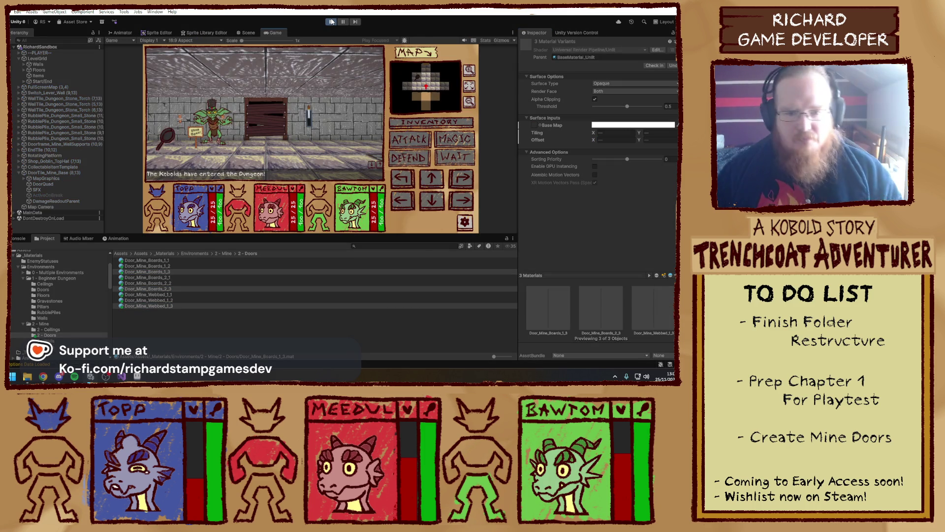
- Walk the party to the boarded door, attack it until it breaks, then stop Play mode
{"action": "key", "text": "w"}
{"action": "key", "text": "w"}
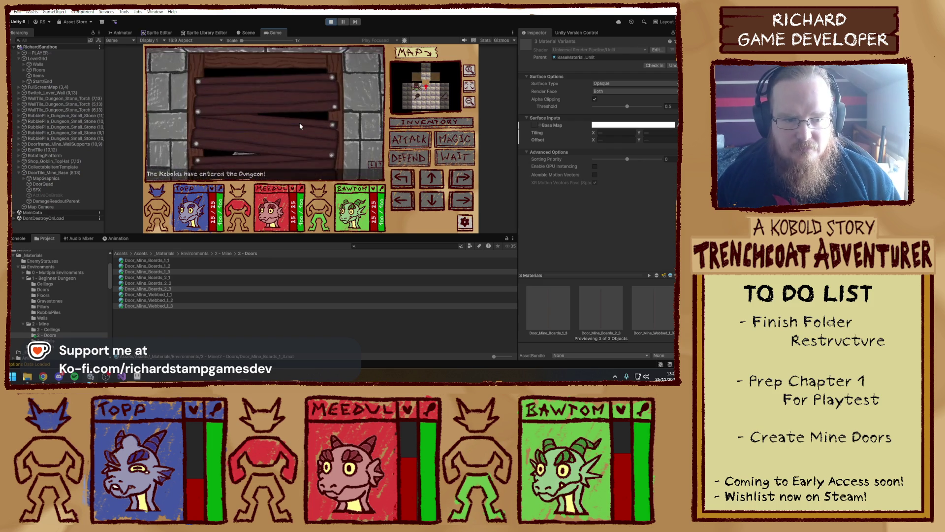
{"action": "key", "text": "e"}
{"action": "key", "text": "e"}
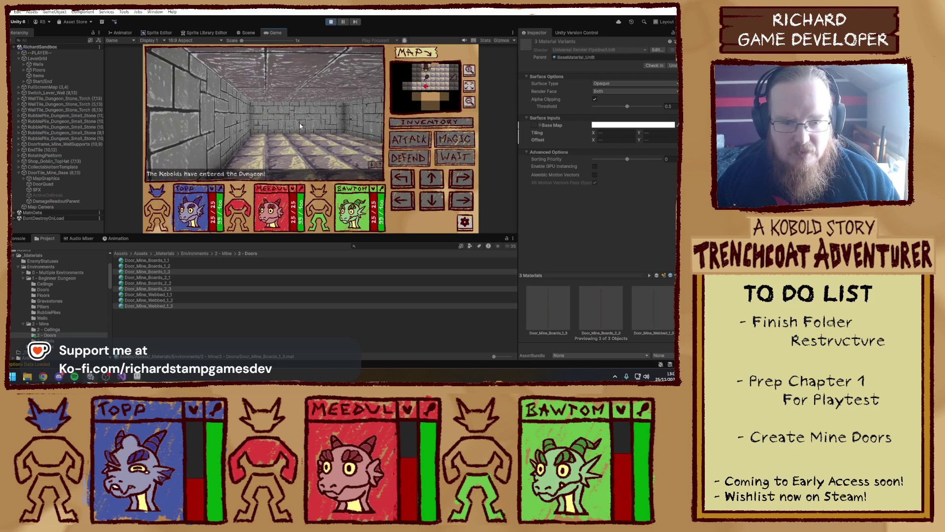
{"action": "key", "text": "q"}
{"action": "key", "text": "w"}
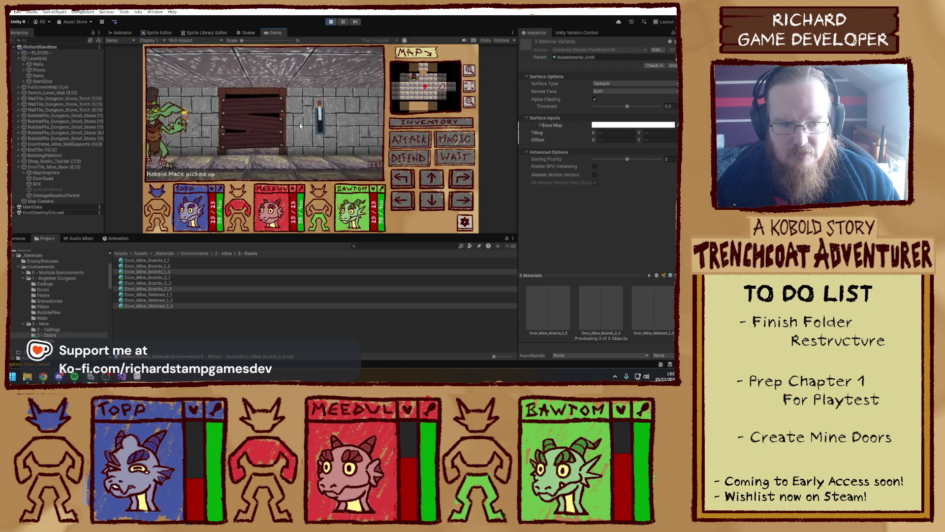
{"action": "key", "text": "w"}
{"action": "left_click", "coordinate": [420, 141]}
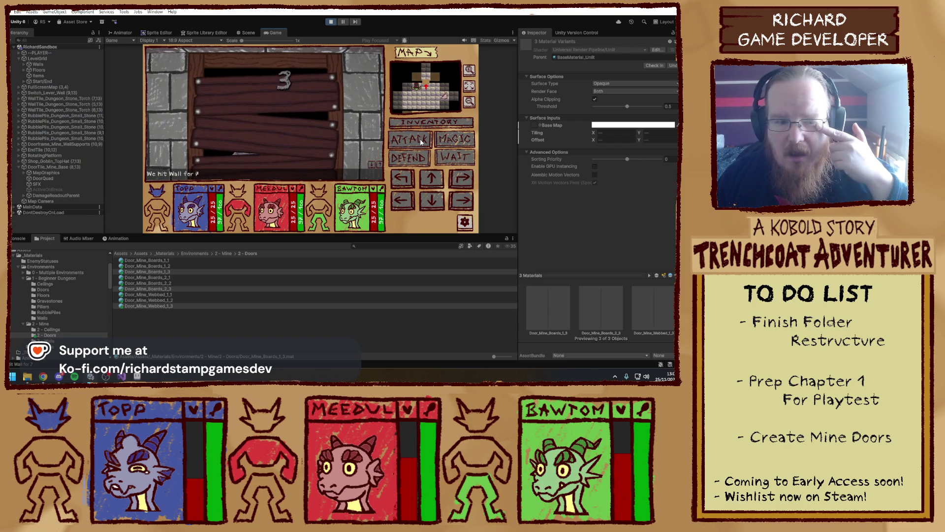
{"action": "left_click", "coordinate": [421, 142]}
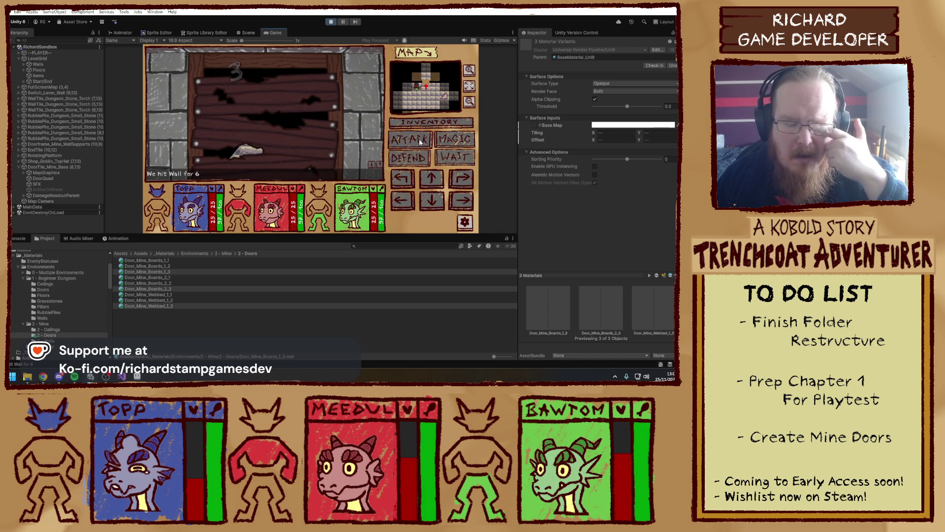
{"action": "left_click", "coordinate": [420, 142]}
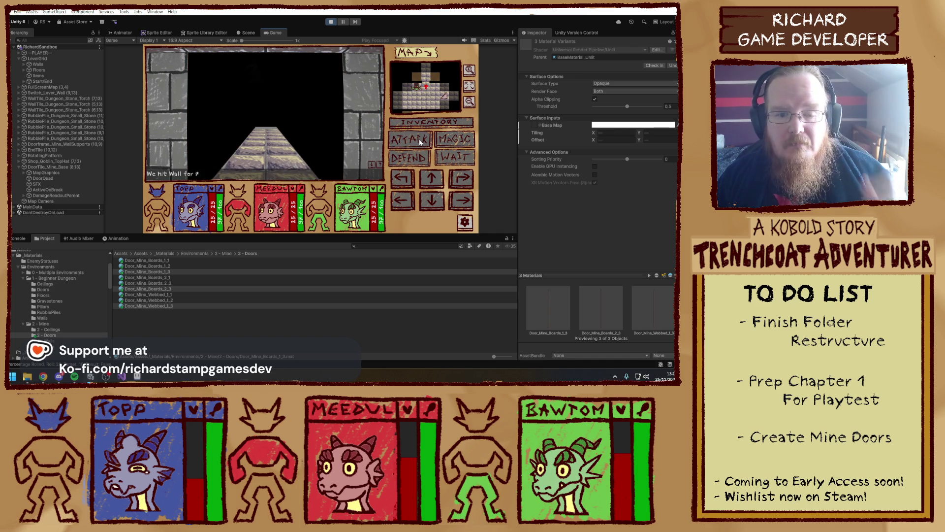
{"action": "left_click", "coordinate": [331, 21]}
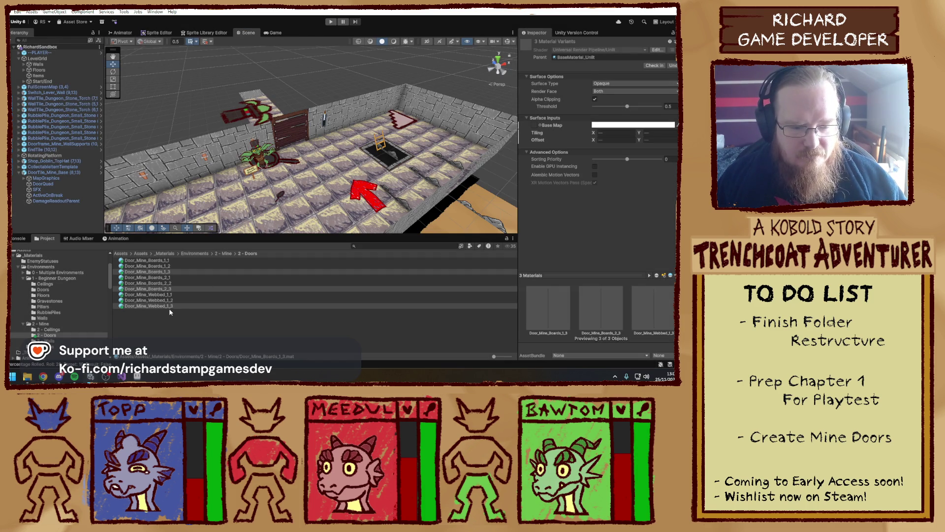
- Try Offset X values on Door_Mine_Webbed_1_3, such as 0.75, 0.23 and 0.38
{"action": "left_click", "coordinate": [173, 306]}
{"action": "left_click", "coordinate": [613, 144]}
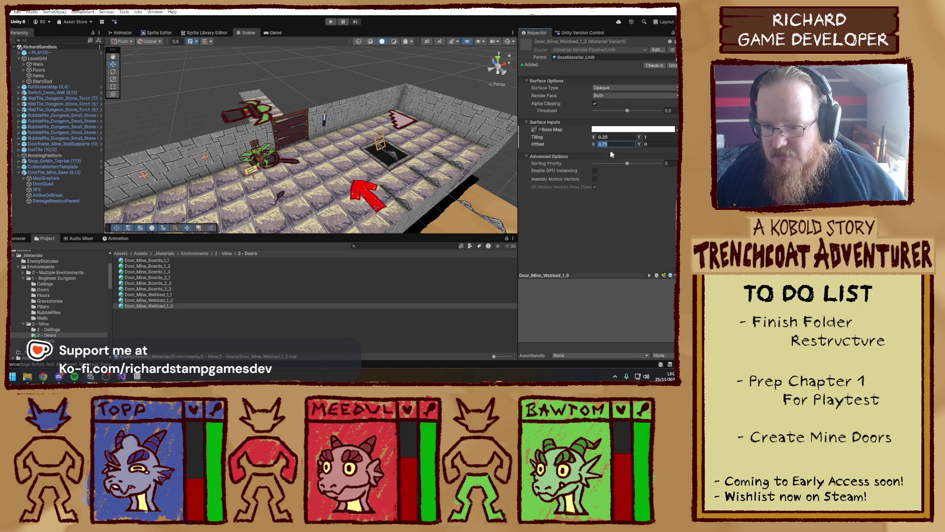
{"action": "type", "text": ".5"}
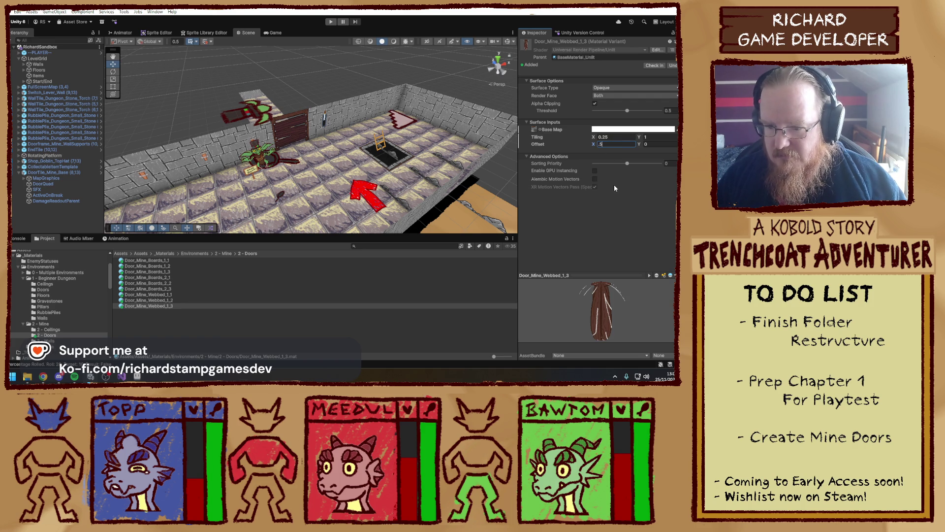
{"action": "key", "text": "BackSpace"}
{"action": "type", "text": "75"}
{"action": "key", "text": "Return"}
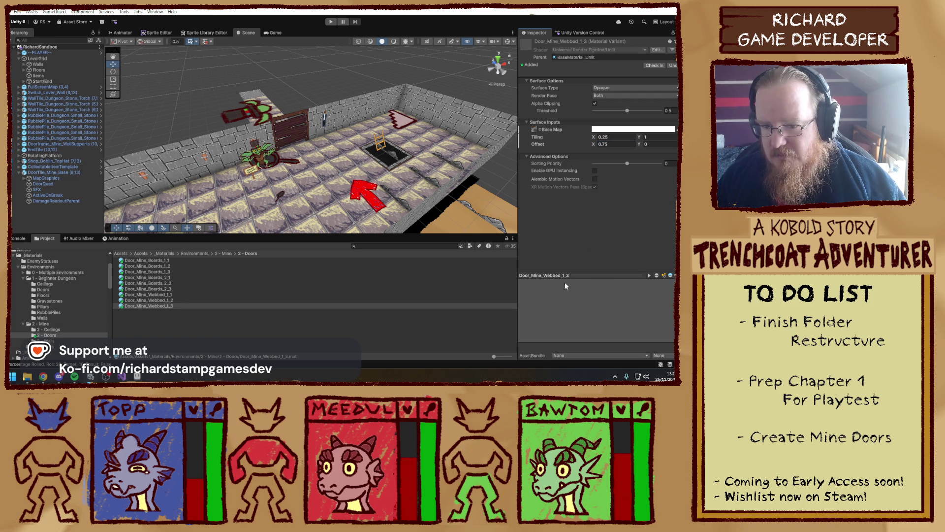
{"action": "mouse_move", "coordinate": [593, 144]}
{"action": "left_mouse_down"}
{"action": "mouse_move", "coordinate": [586, 140]}
{"action": "mouse_move", "coordinate": [595, 142]}
{"action": "left_mouse_up"}
{"action": "left_click", "coordinate": [610, 145]}
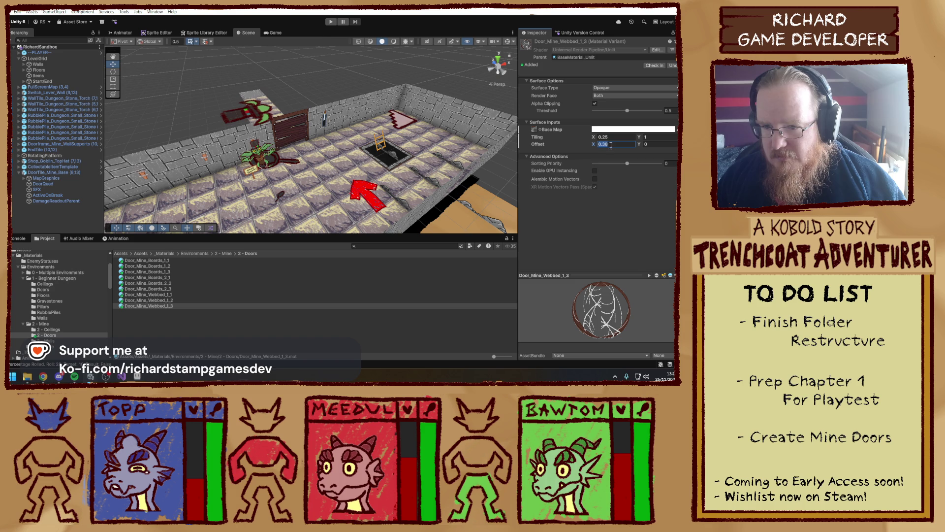
- Compare the Boards materials, set the three _3 materials' Offset X to 0.5, and run the game
{"action": "left_click", "coordinate": [164, 261]}
{"action": "left_click", "coordinate": [170, 266]}
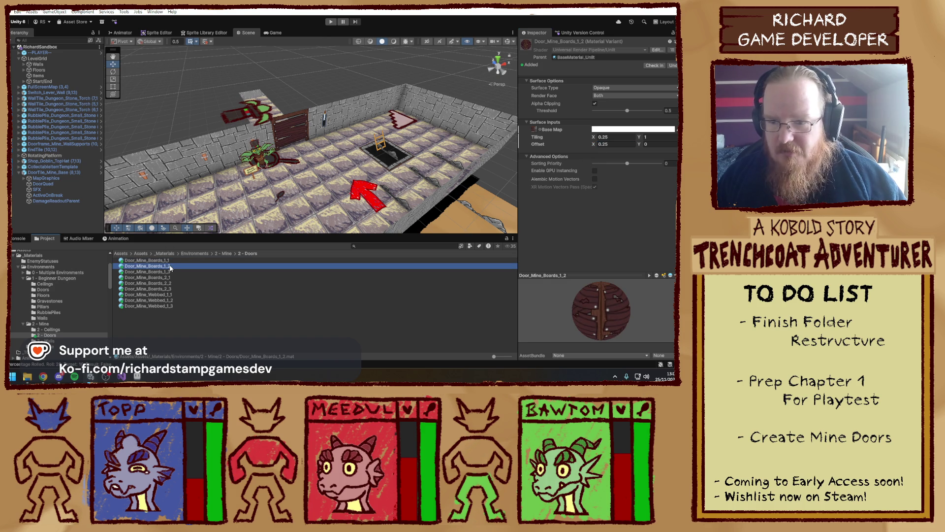
{"action": "left_click", "coordinate": [173, 272]}
{"action": "left_click", "coordinate": [174, 289], "text": "ctrl"}
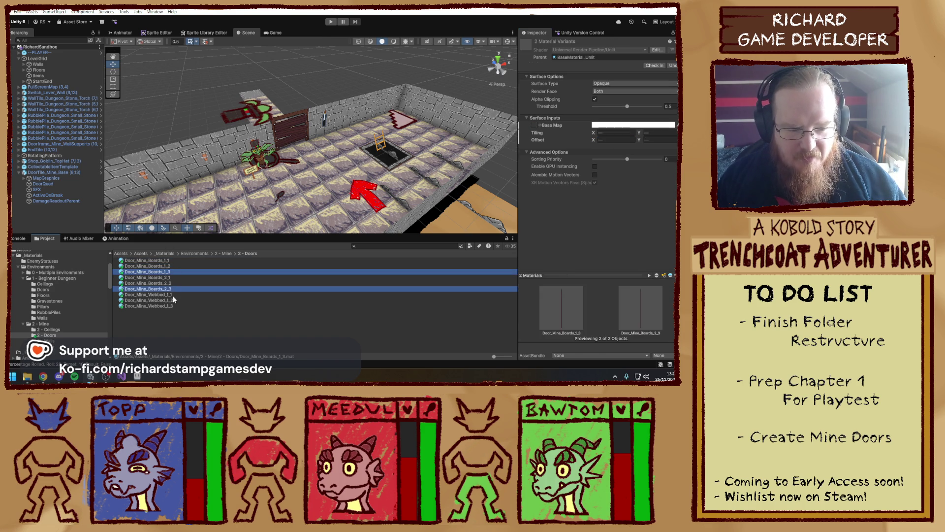
{"action": "left_click", "coordinate": [245, 306], "text": "ctrl"}
{"action": "left_click", "coordinate": [619, 139]}
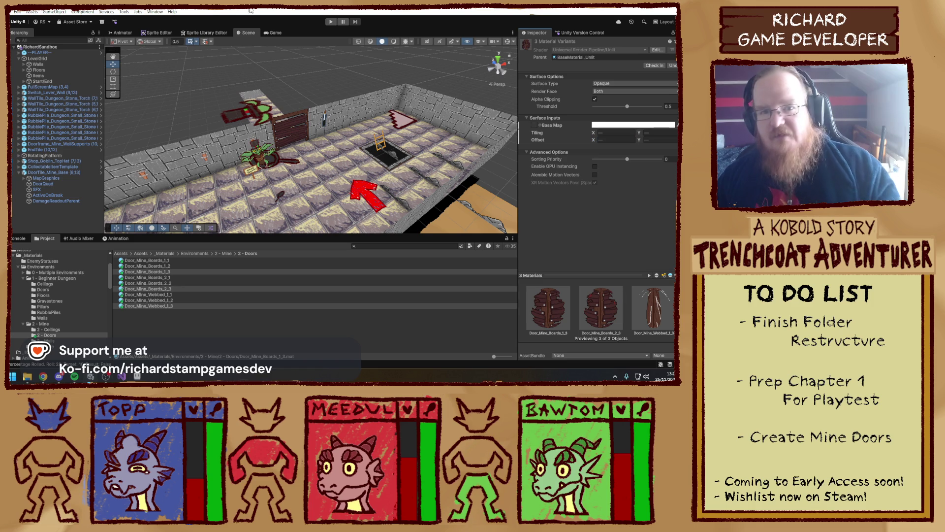
{"action": "left_click", "coordinate": [331, 22]}
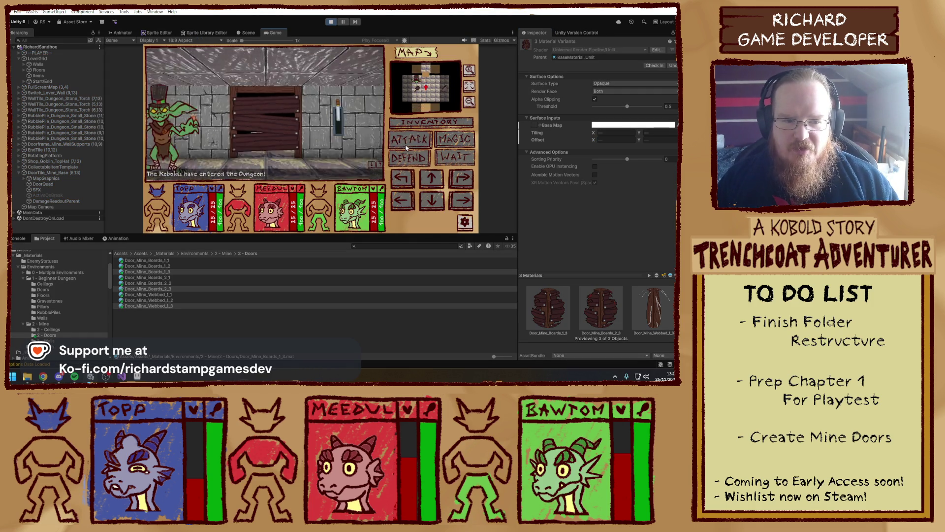
- Break the boarded door again in play mode, try saving, then bring Aseprite forward
{"action": "key", "text": "w"}
{"action": "left_click", "coordinate": [415, 140]}
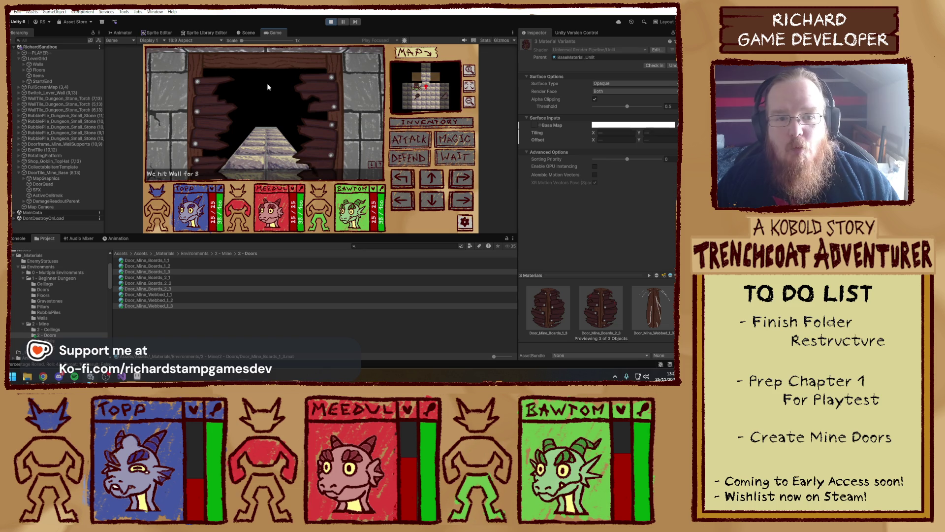
{"action": "key", "text": "ctrl+s"}
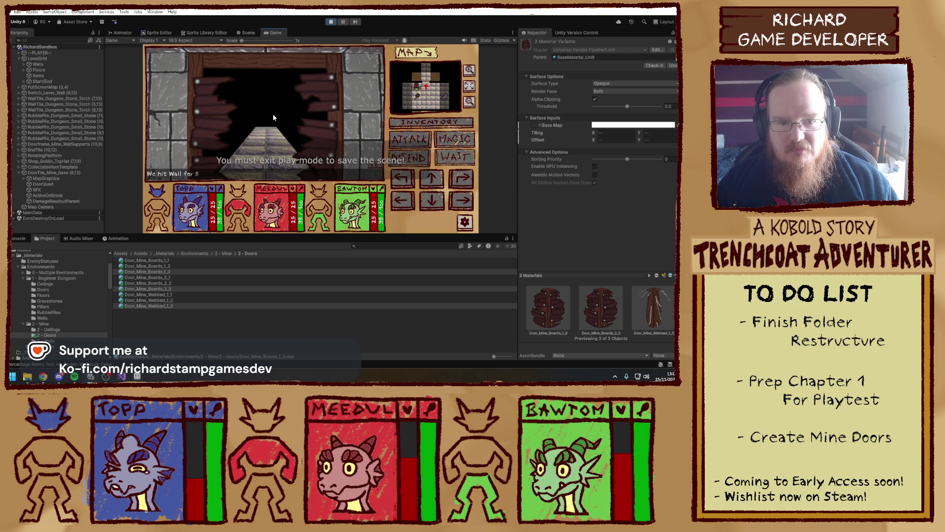
{"action": "left_click", "coordinate": [162, 344]}
{"action": "left_click", "coordinate": [137, 377]}
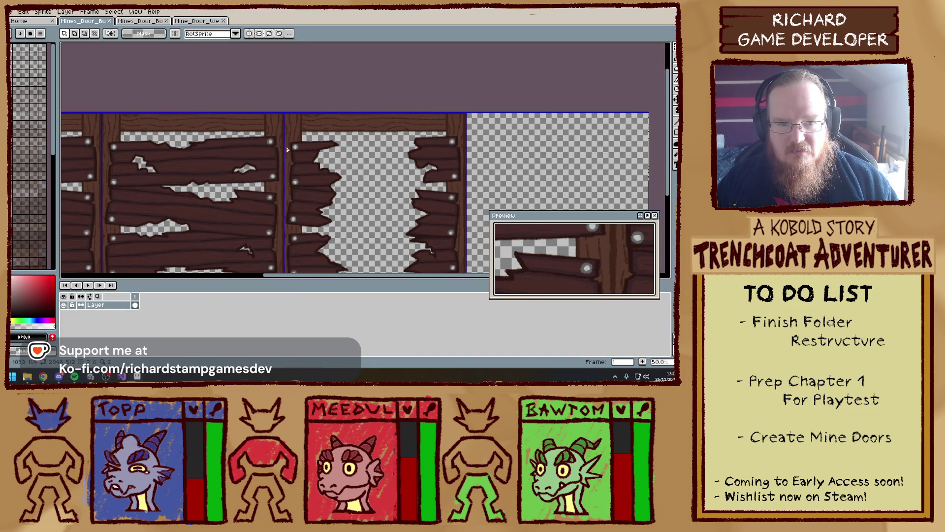
{"action": "scroll", "coordinate": [415, 153], "scroll_direction": "up", "scroll_amount": 2}
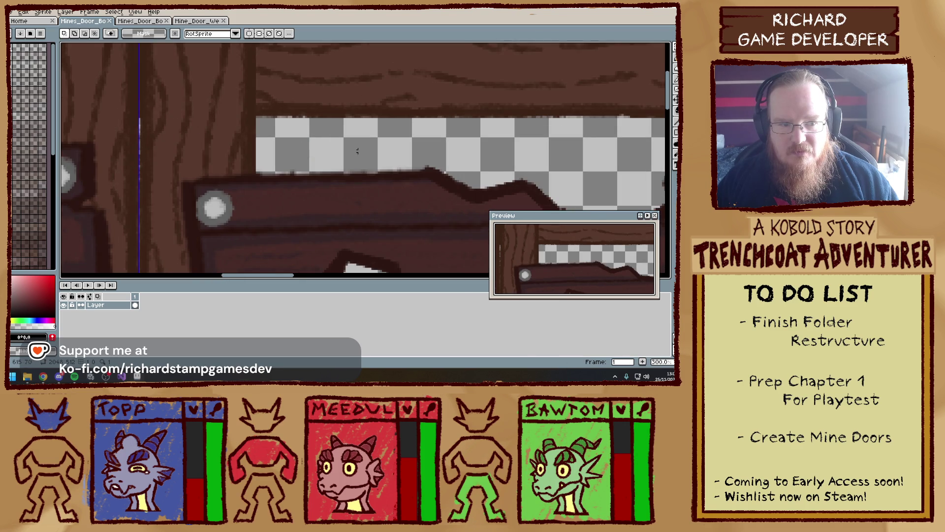
{"action": "scroll", "coordinate": [414, 153], "scroll_direction": "down", "scroll_amount": 1}
{"action": "mouse_move", "coordinate": [415, 153]}
{"action": "left_mouse_down"}
{"action": "mouse_move", "coordinate": [295, 145]}
{"action": "mouse_move", "coordinate": [493, 149]}
{"action": "mouse_move", "coordinate": [300, 86]}
{"action": "left_mouse_up"}
{"action": "scroll", "coordinate": [493, 149], "scroll_direction": "down", "scroll_amount": 1}
{"action": "scroll", "coordinate": [264, 202], "scroll_direction": "up", "scroll_amount": 1}
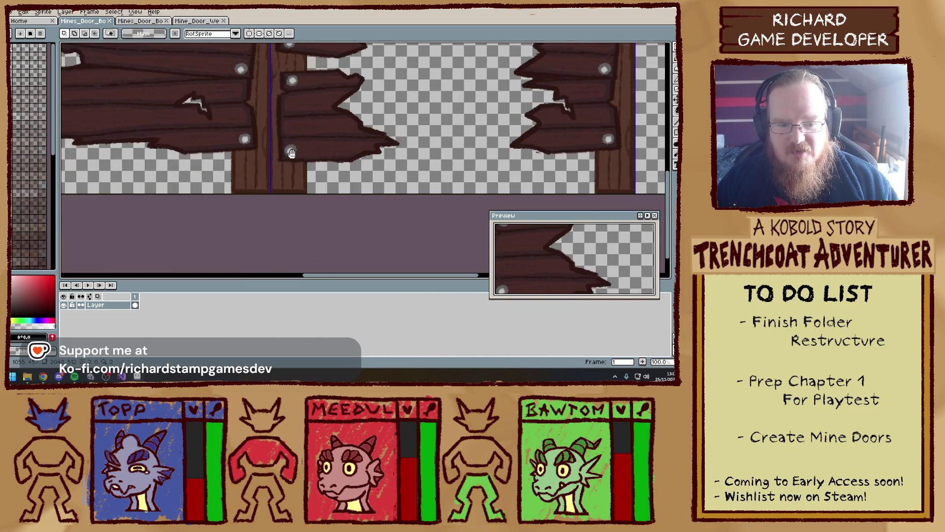
{"action": "scroll", "coordinate": [305, 199], "scroll_direction": "down", "scroll_amount": 4}
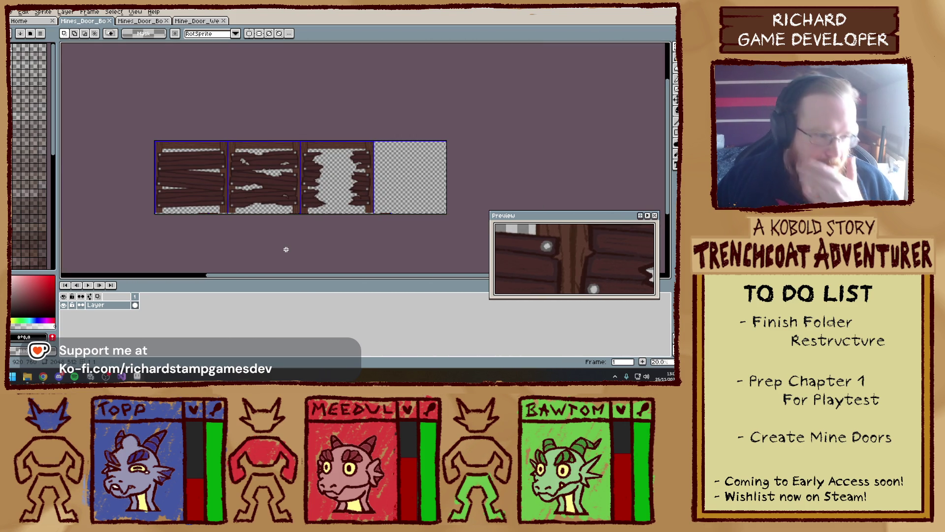
{"action": "scroll", "coordinate": [285, 249], "scroll_direction": "up", "scroll_amount": 6}
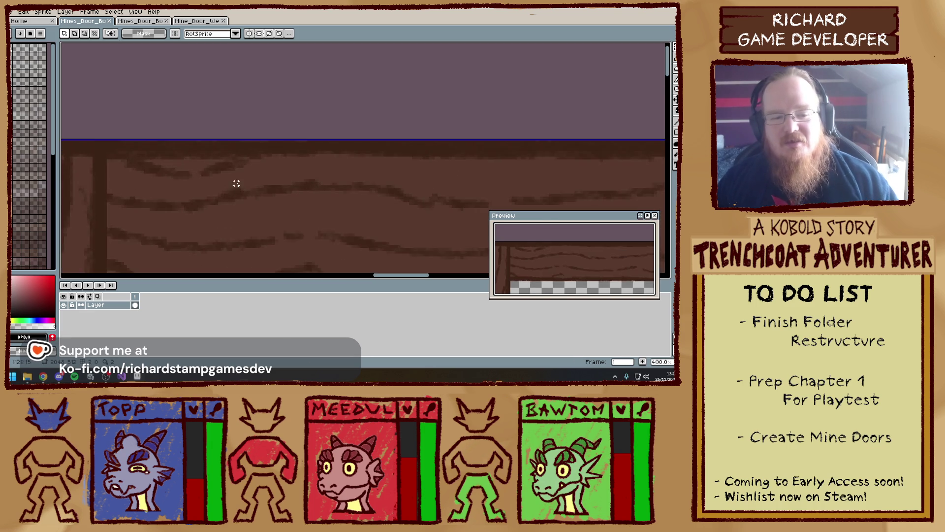
{"action": "scroll", "coordinate": [274, 110], "scroll_direction": "down", "scroll_amount": 4}
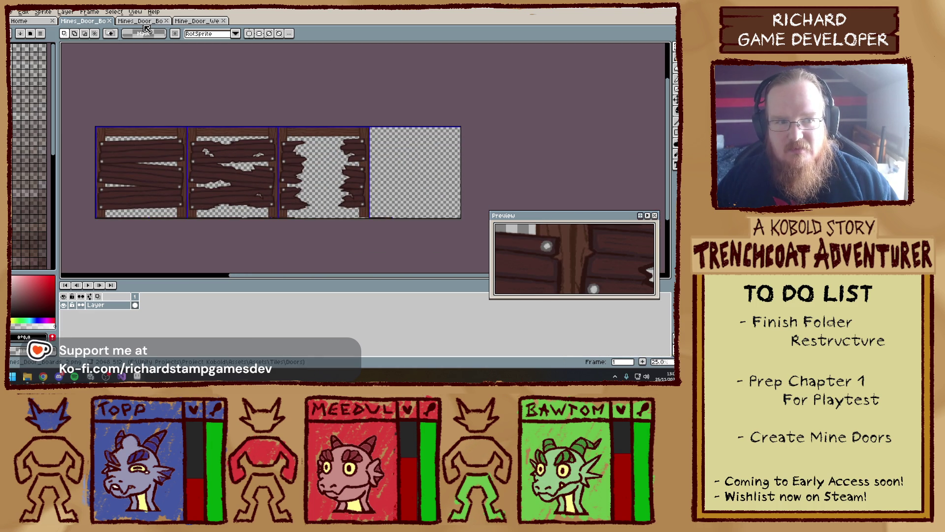
- Zoom through the Mine_Door_Webbed sprite frames to check them, then return to Unity
{"action": "left_click", "coordinate": [217, 23]}
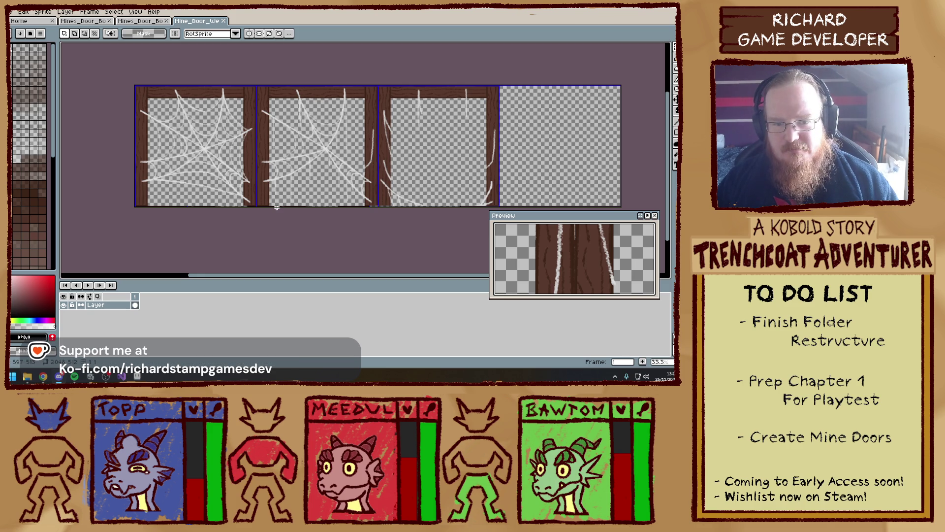
{"action": "scroll", "coordinate": [327, 256], "scroll_direction": "up", "scroll_amount": 3}
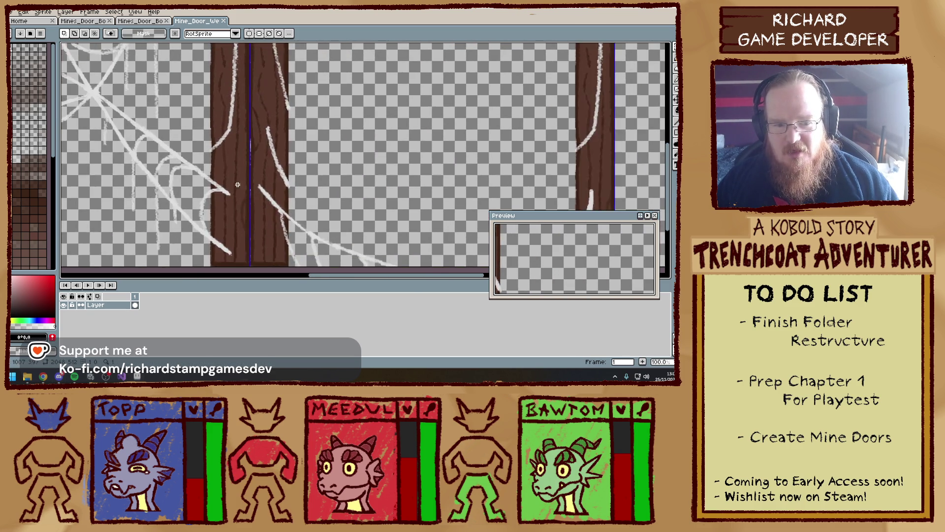
{"action": "scroll", "coordinate": [243, 161], "scroll_direction": "down", "scroll_amount": 2}
{"action": "scroll", "coordinate": [244, 162], "scroll_direction": "up", "scroll_amount": 1}
{"action": "scroll", "coordinate": [230, 173], "scroll_direction": "down", "scroll_amount": 1}
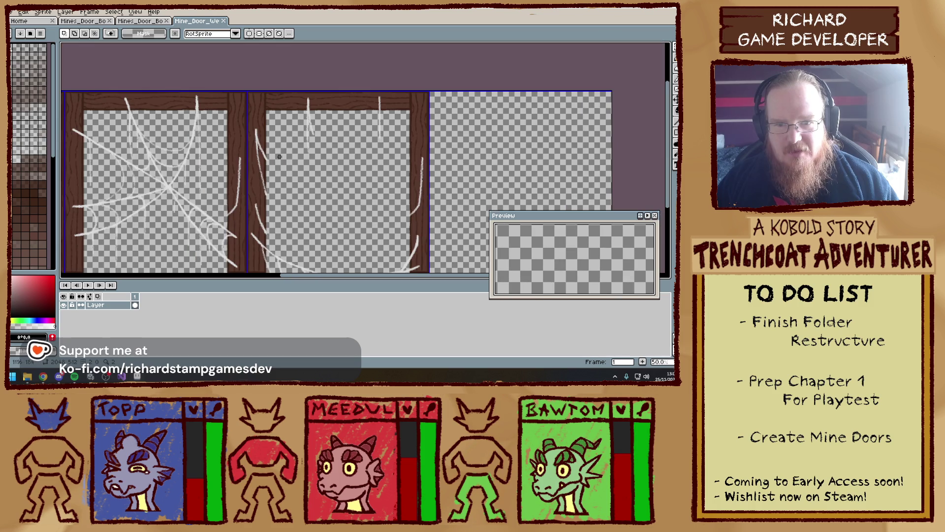
{"action": "scroll", "coordinate": [230, 173], "scroll_direction": "up", "scroll_amount": 1}
{"action": "scroll", "coordinate": [237, 187], "scroll_direction": "down", "scroll_amount": 2}
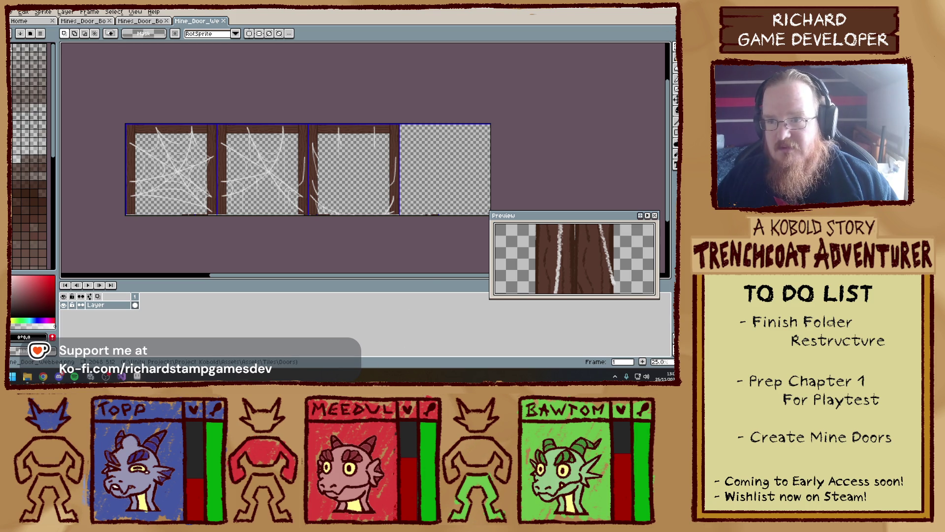
{"action": "key", "text": "alt+Tab"}
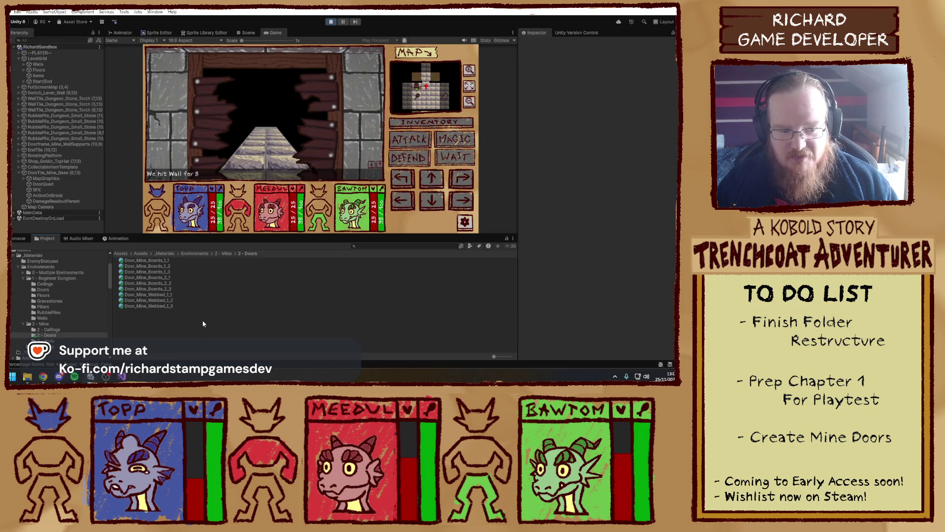
- Stop play mode and show Door_Mine_Webbed_1_1's Mine_Door_Webbed base map texture in Explorer
{"action": "key", "text": "ctrl+s"}
{"action": "left_click", "coordinate": [331, 21]}
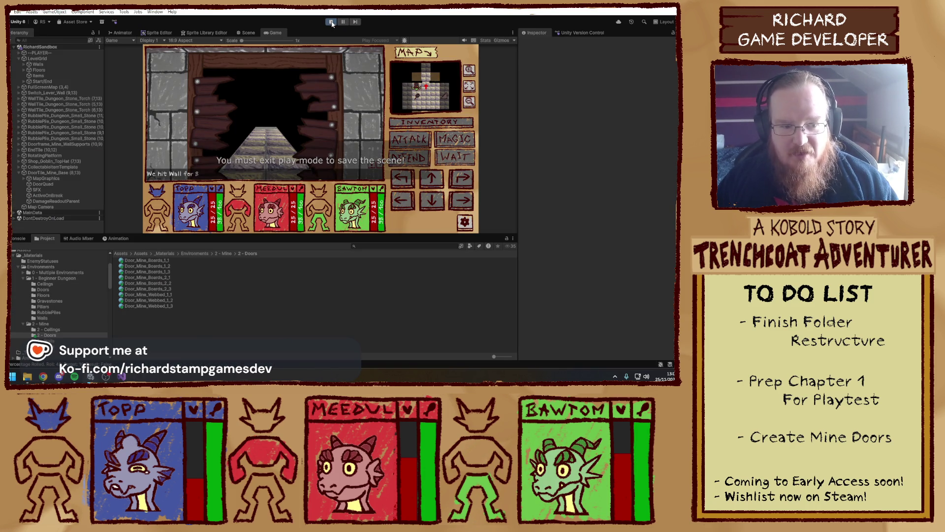
{"action": "left_click", "coordinate": [172, 294]}
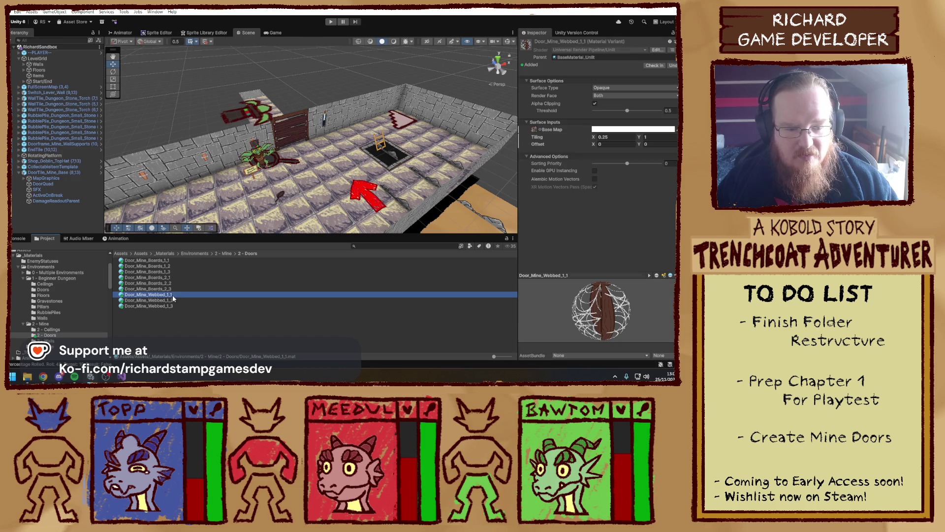
{"action": "left_click", "coordinate": [535, 130]}
{"action": "left_click", "coordinate": [145, 323]}
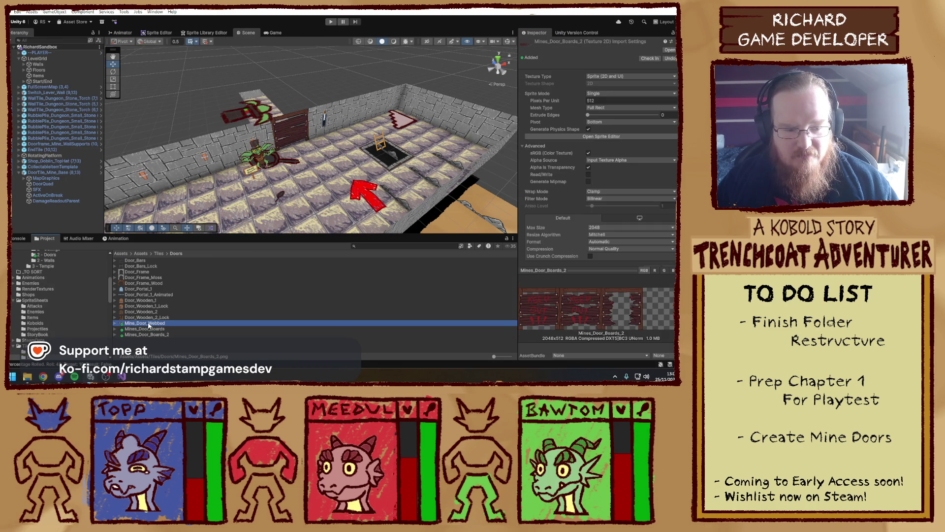
{"action": "right_click", "coordinate": [148, 323]}
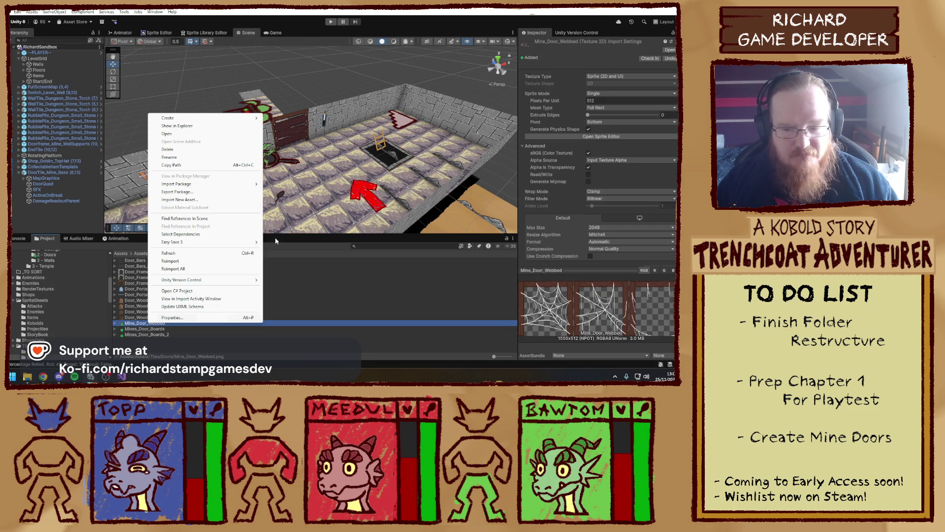
{"action": "left_click", "coordinate": [212, 127]}
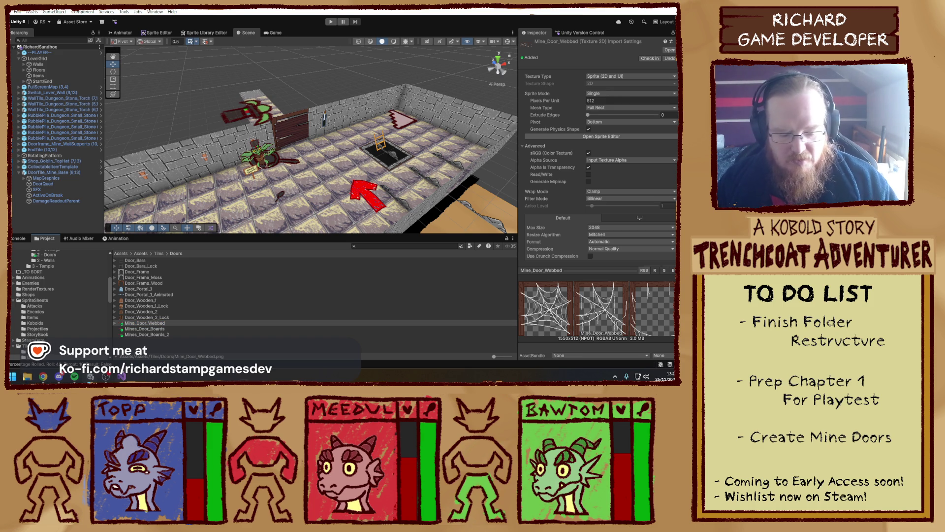
{"action": "key", "text": "super"}
- Relaunch Aseprite and zoom in on the cobweb door sheet's frame border
{"action": "left_click", "coordinate": [339, 113]}
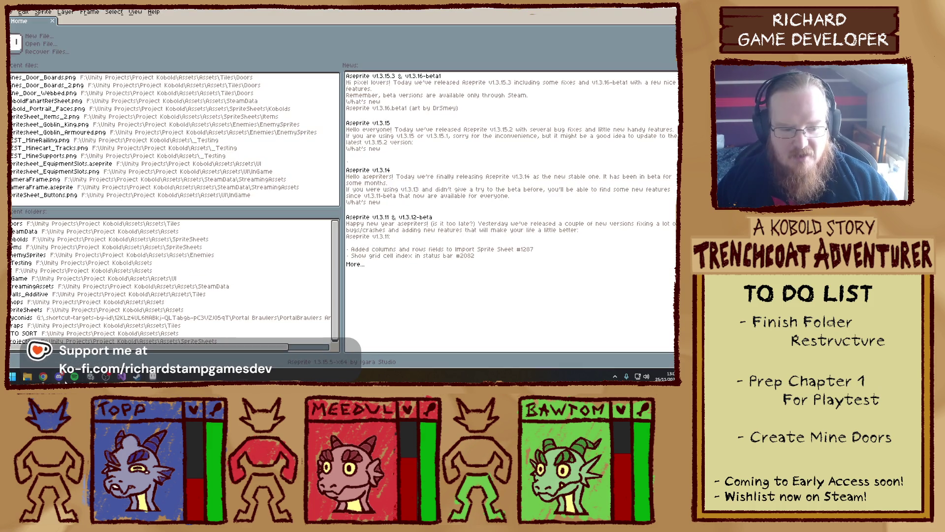
{"action": "left_click", "coordinate": [105, 378]}
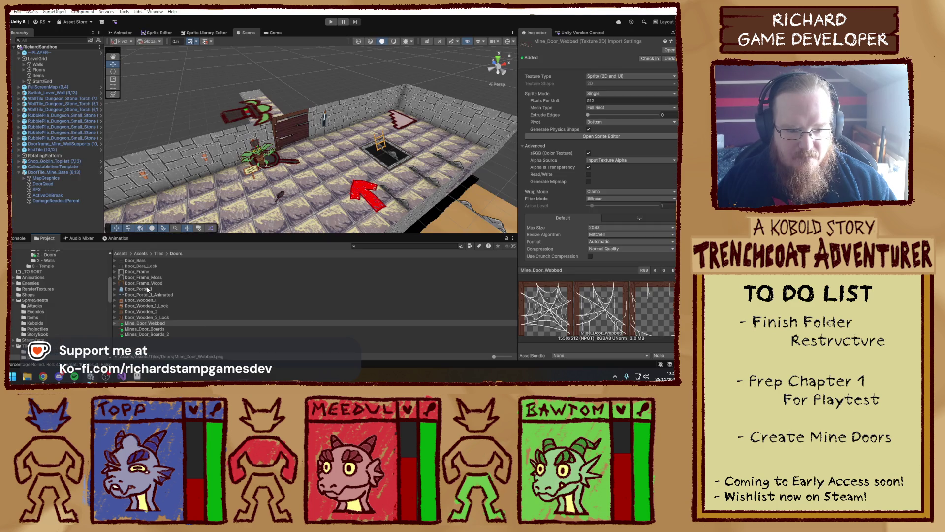
{"action": "left_click", "coordinate": [138, 376]}
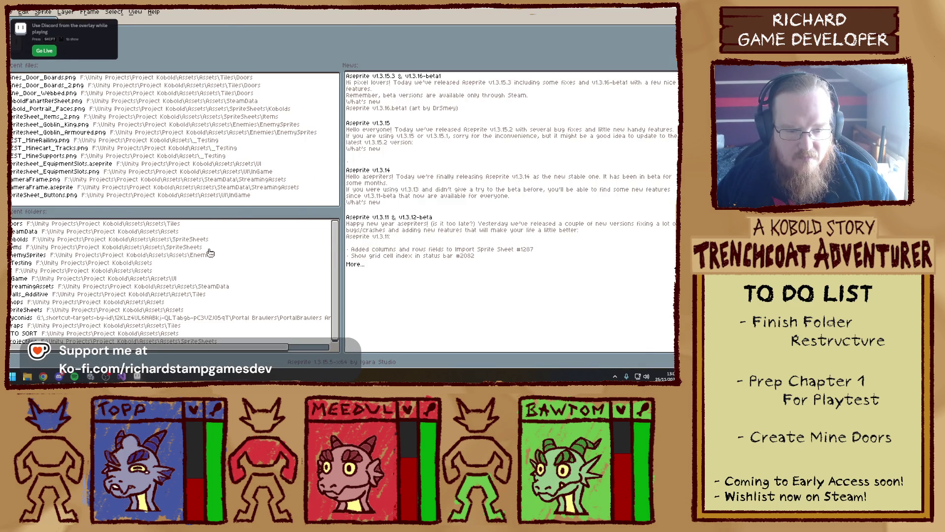
{"action": "scroll", "coordinate": [264, 158], "scroll_direction": "down", "scroll_amount": 3}
{"action": "scroll", "coordinate": [264, 158], "scroll_direction": "up", "scroll_amount": 2}
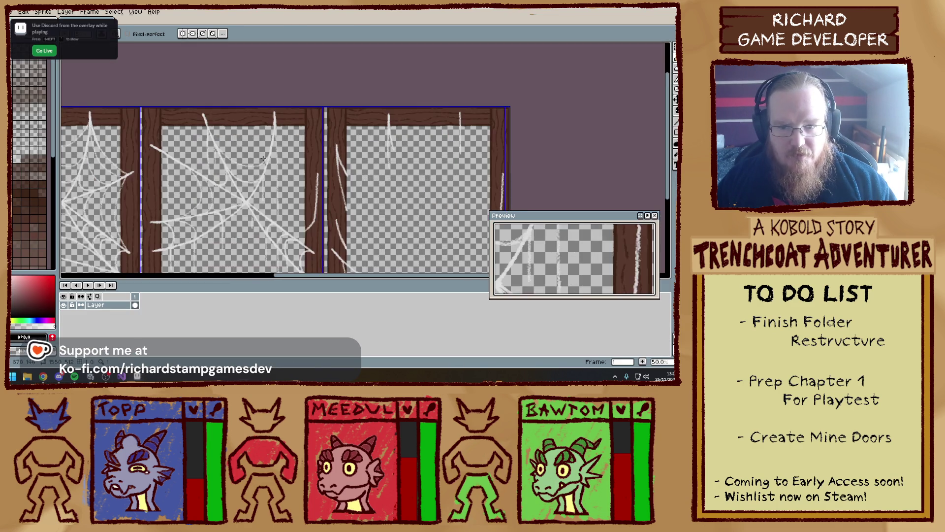
{"action": "scroll", "coordinate": [263, 159], "scroll_direction": "down", "scroll_amount": 1}
{"action": "scroll", "coordinate": [303, 102], "scroll_direction": "up", "scroll_amount": 1}
{"action": "scroll", "coordinate": [259, 93], "scroll_direction": "up", "scroll_amount": 3}
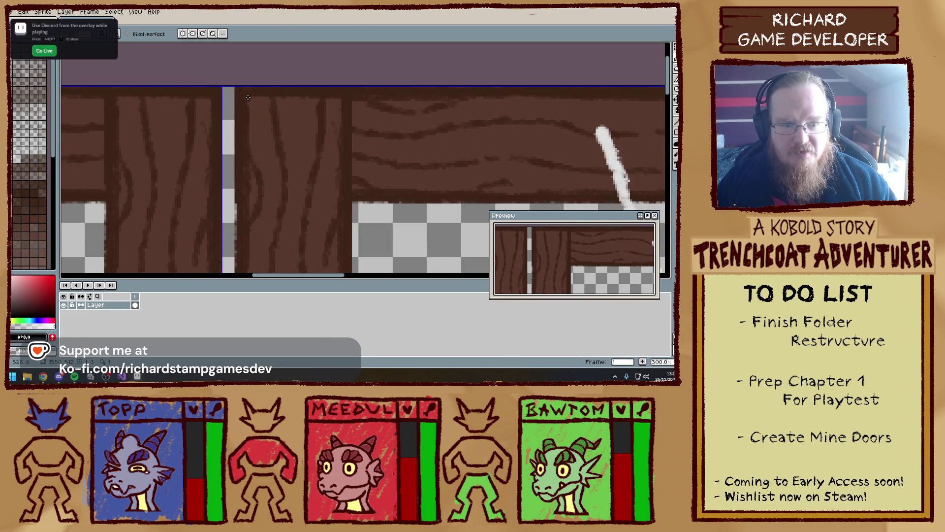
{"action": "scroll", "coordinate": [357, 64], "scroll_direction": "down", "scroll_amount": 3}
{"action": "scroll", "coordinate": [375, 121], "scroll_direction": "up", "scroll_amount": 2}
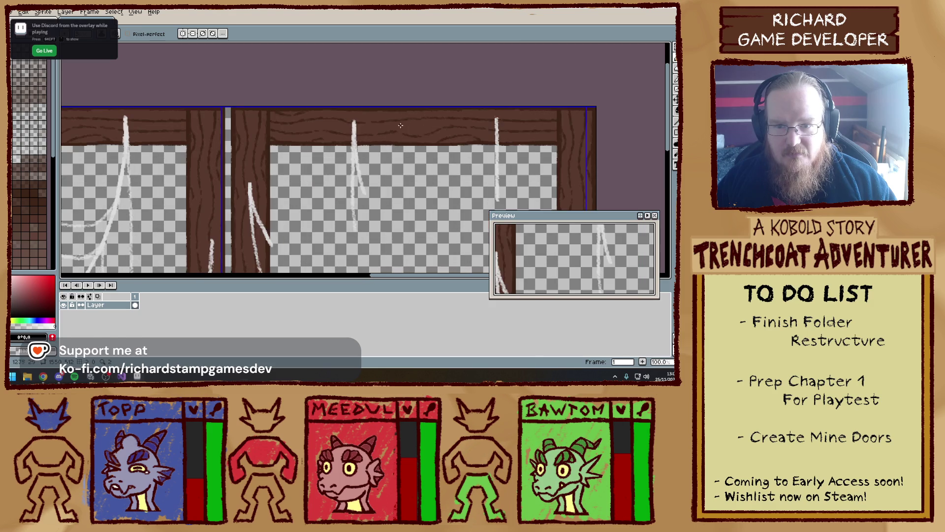
{"action": "left_click_drag", "start_coordinate": [375, 121], "coordinate": [376, 117]}
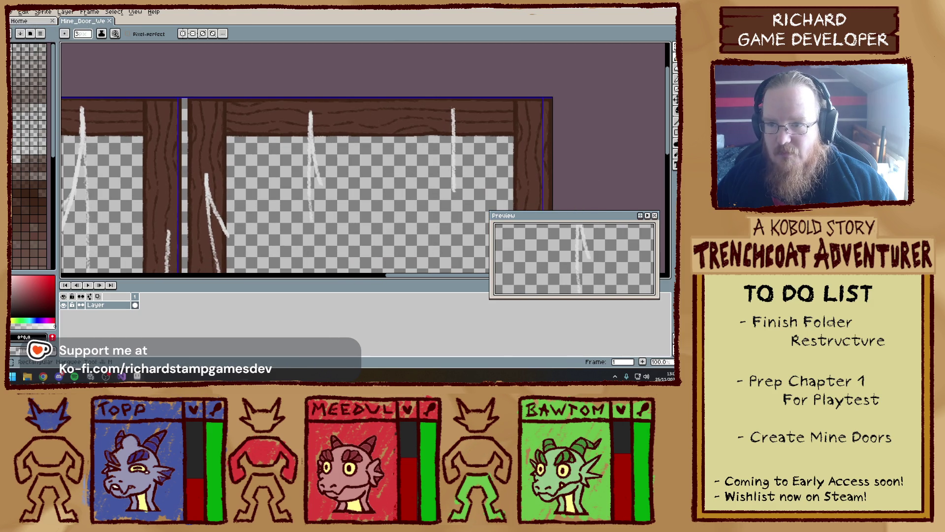
{"action": "key", "text": "alt+Tab"}
{"action": "key", "text": "alt+Tab"}
{"action": "key", "text": "super"}
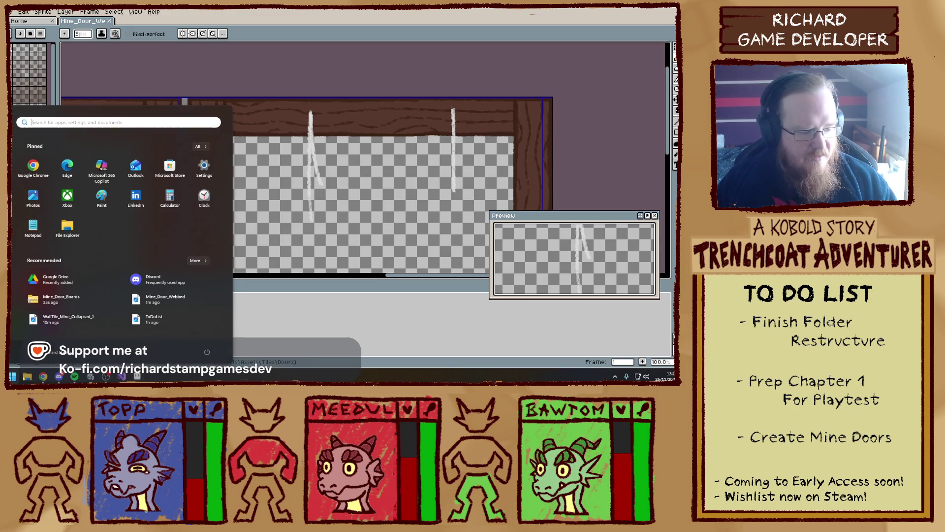
{"action": "key", "text": "Escape"}
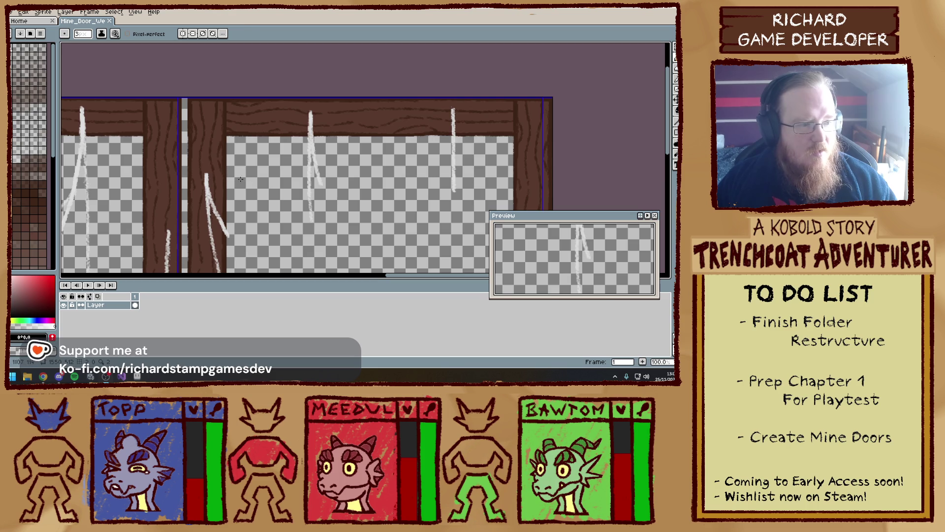
{"action": "scroll", "coordinate": [223, 121], "scroll_direction": "down", "scroll_amount": 2}
{"action": "scroll", "coordinate": [223, 121], "scroll_direction": "up", "scroll_amount": 5}
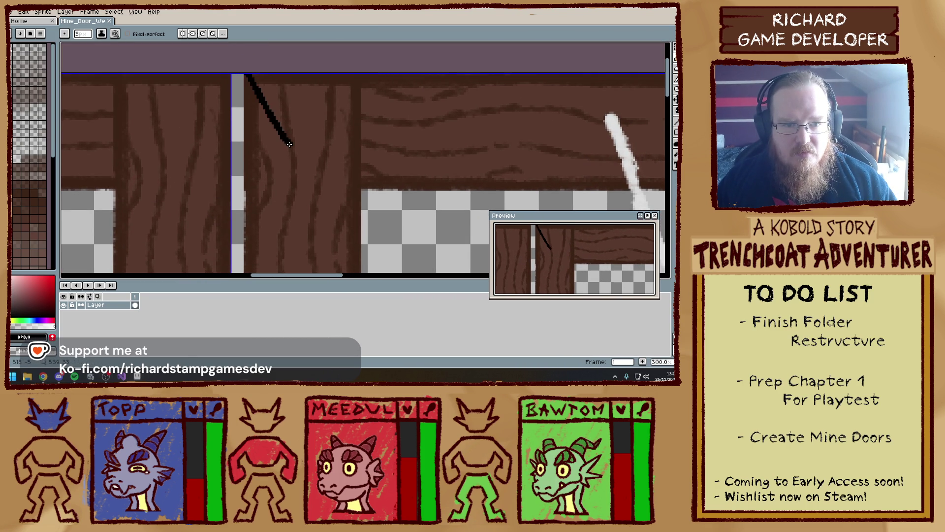
- Undo the stray black stroke and move a selected door section left over the grey gap
{"action": "key", "text": "ctrl+z"}
{"action": "key", "text": "m"}
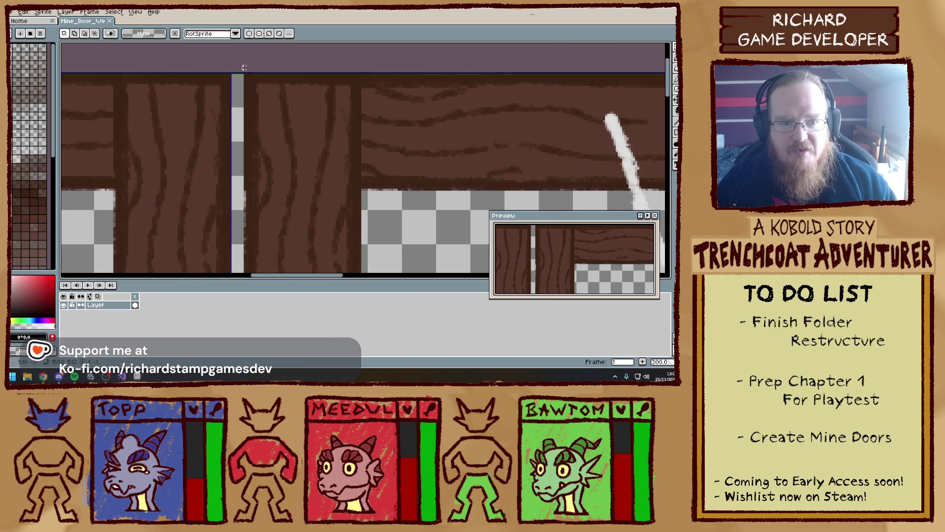
{"action": "mouse_move", "coordinate": [243, 67]}
{"action": "left_mouse_down"}
{"action": "mouse_move", "coordinate": [257, 126]}
{"action": "mouse_move", "coordinate": [291, 139]}
{"action": "left_mouse_up"}
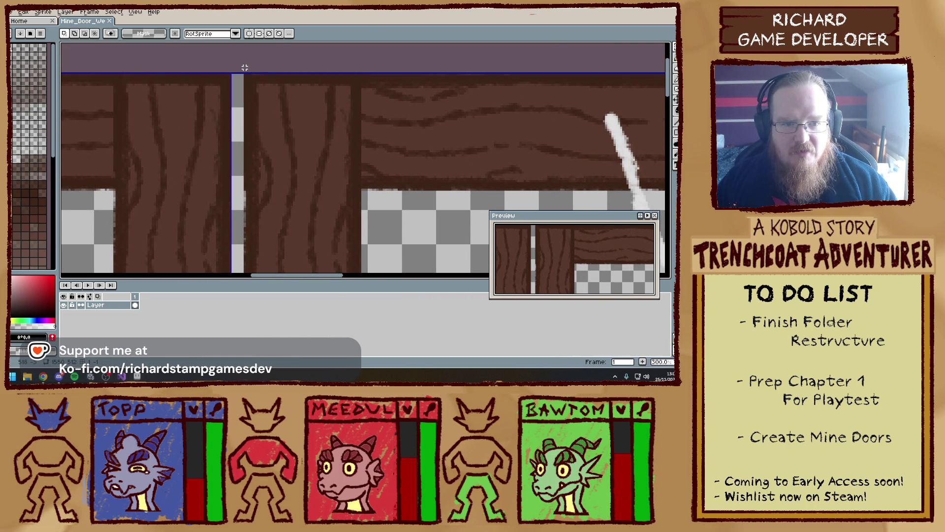
{"action": "scroll", "coordinate": [244, 67], "scroll_direction": "down", "scroll_amount": 3}
{"action": "scroll", "coordinate": [245, 67], "scroll_direction": "right", "scroll_amount": 8}
{"action": "scroll", "coordinate": [244, 67], "scroll_direction": "down", "scroll_amount": 3}
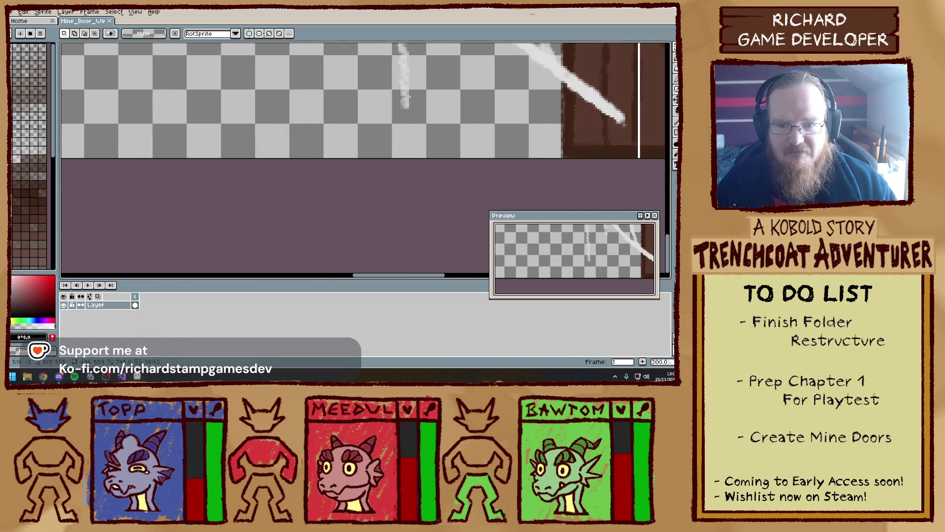
{"action": "scroll", "coordinate": [471, 236], "scroll_direction": "right", "scroll_amount": 5}
{"action": "scroll", "coordinate": [470, 236], "scroll_direction": "up", "scroll_amount": 1}
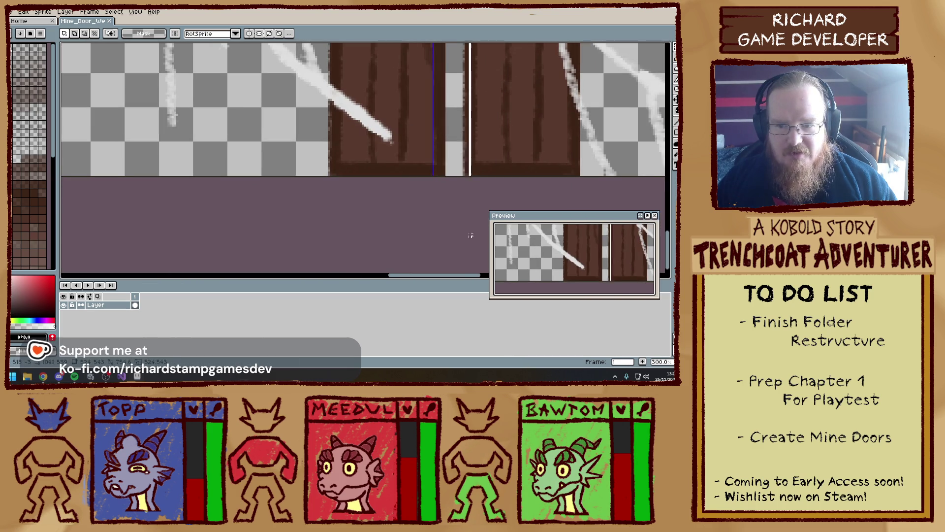
{"action": "left_click_drag", "start_coordinate": [470, 236], "coordinate": [448, 228]}
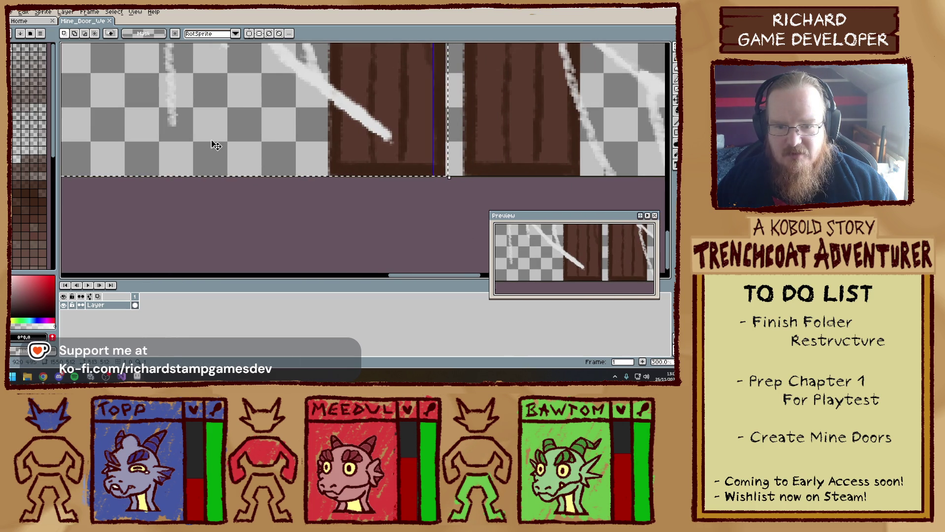
{"action": "scroll", "coordinate": [215, 145], "scroll_direction": "down", "scroll_amount": 2}
{"action": "scroll", "coordinate": [232, 152], "scroll_direction": "up", "scroll_amount": 3}
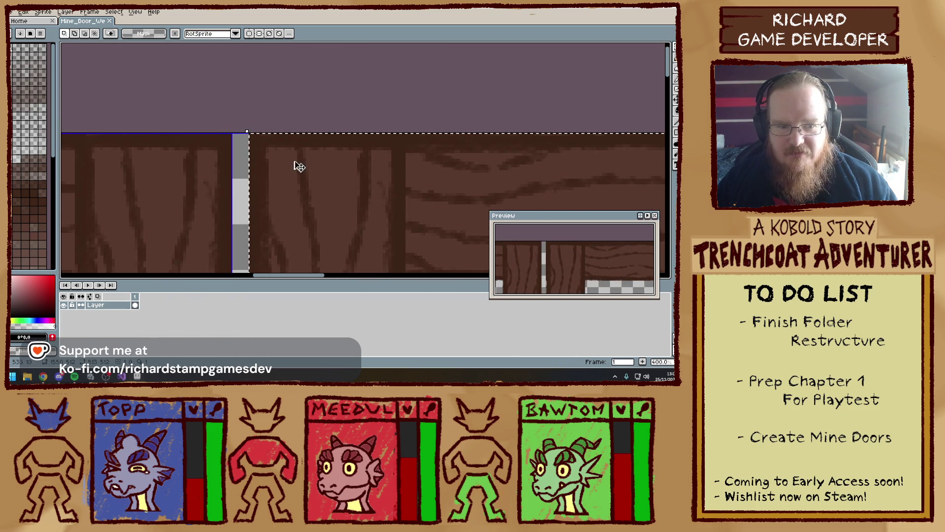
{"action": "left_click_drag", "start_coordinate": [299, 166], "coordinate": [279, 161]}
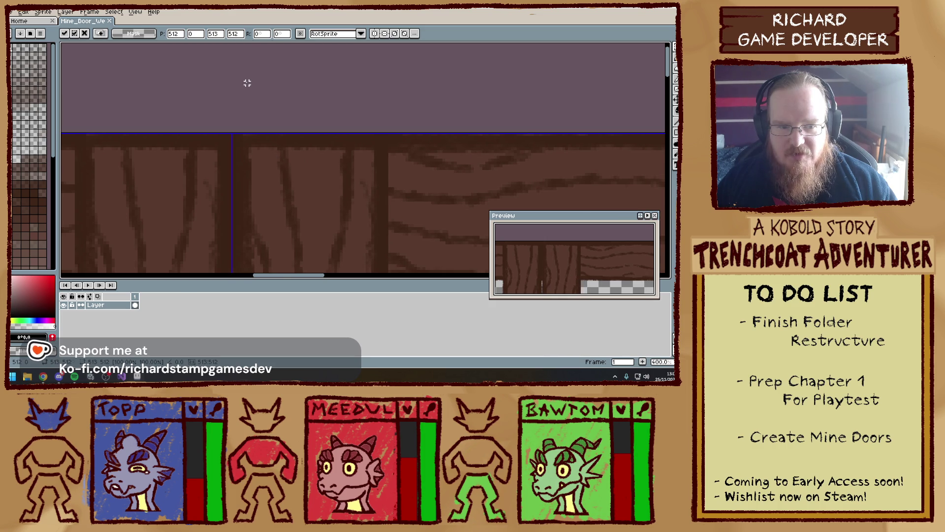
{"action": "key", "text": "Return"}
- Drag the door half further left to close the seam and commit it
{"action": "scroll", "coordinate": [247, 83], "scroll_direction": "down", "scroll_amount": 4}
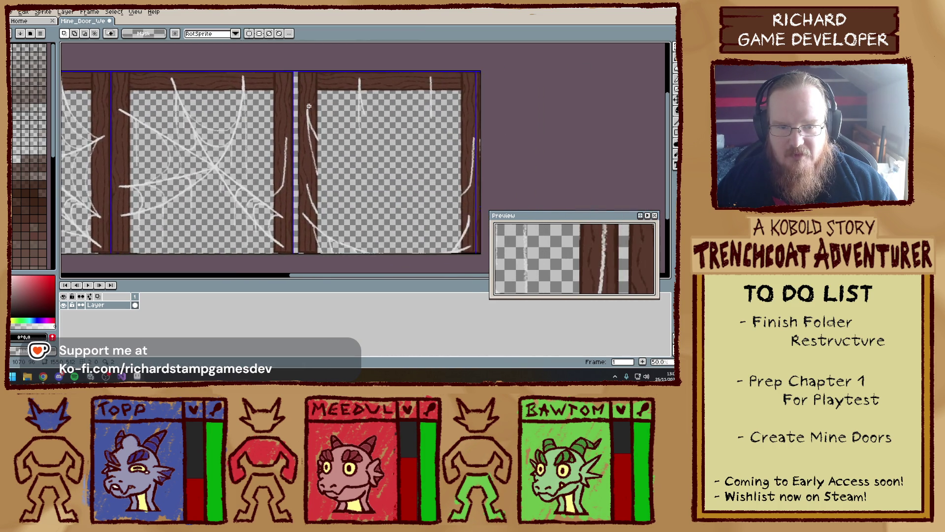
{"action": "scroll", "coordinate": [309, 106], "scroll_direction": "up", "scroll_amount": 1}
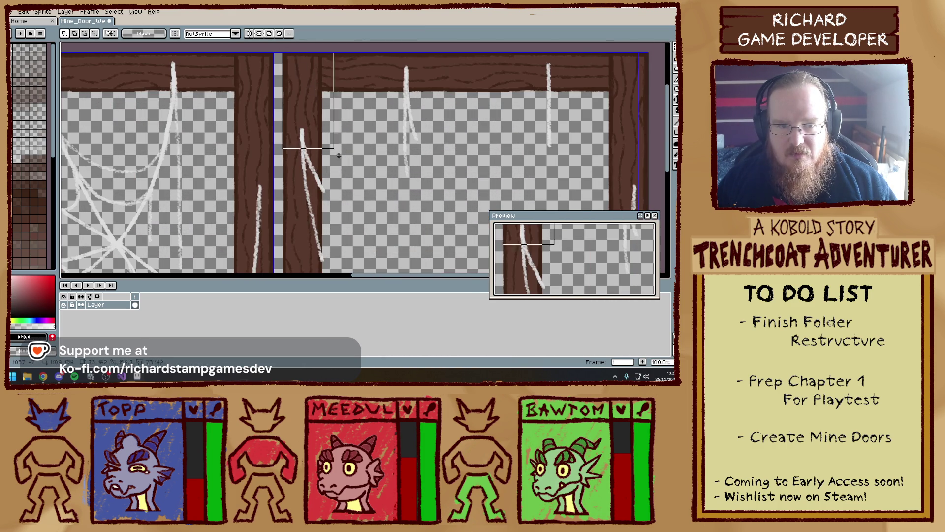
{"action": "scroll", "coordinate": [555, 181], "scroll_direction": "down", "scroll_amount": 3}
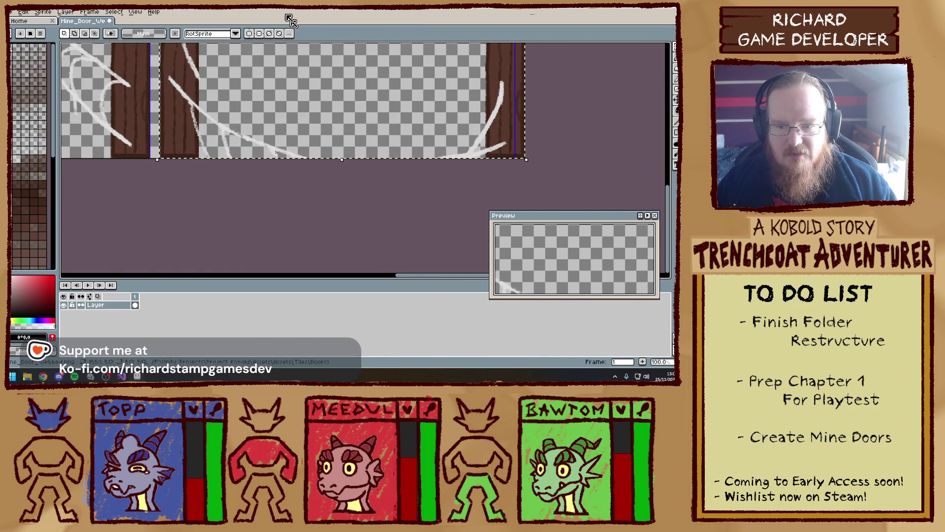
{"action": "scroll", "coordinate": [285, 76], "scroll_direction": "up", "scroll_amount": 2}
{"action": "scroll", "coordinate": [369, 158], "scroll_direction": "up", "scroll_amount": 10}
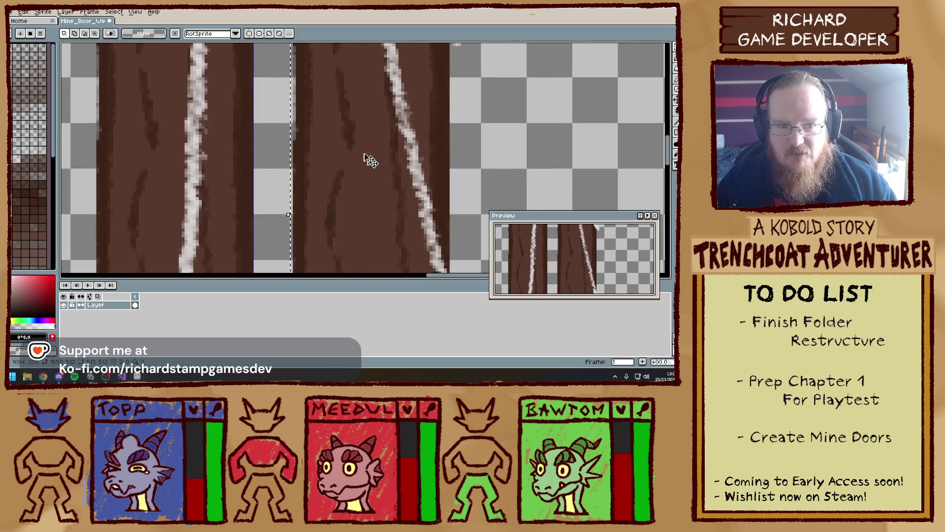
{"action": "scroll", "coordinate": [425, 167], "scroll_direction": "up", "scroll_amount": 3}
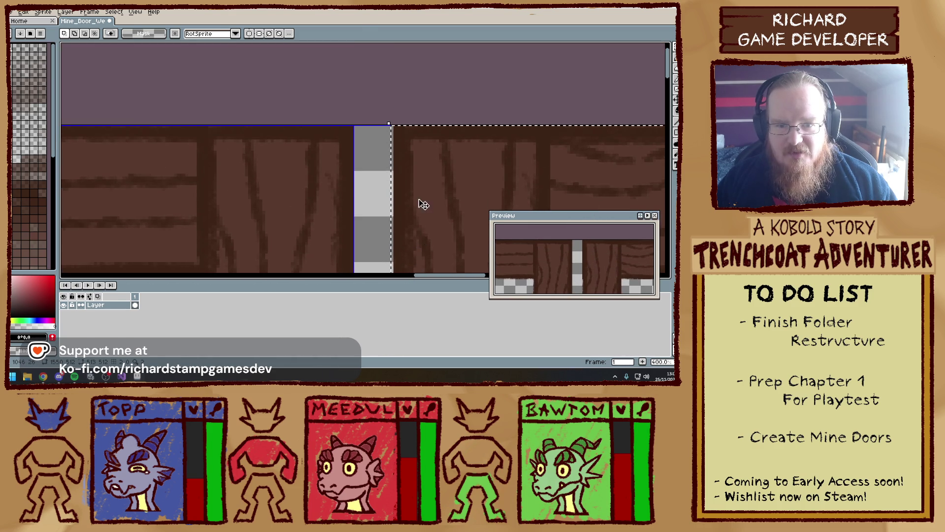
{"action": "left_click_drag", "start_coordinate": [422, 205], "coordinate": [387, 202]}
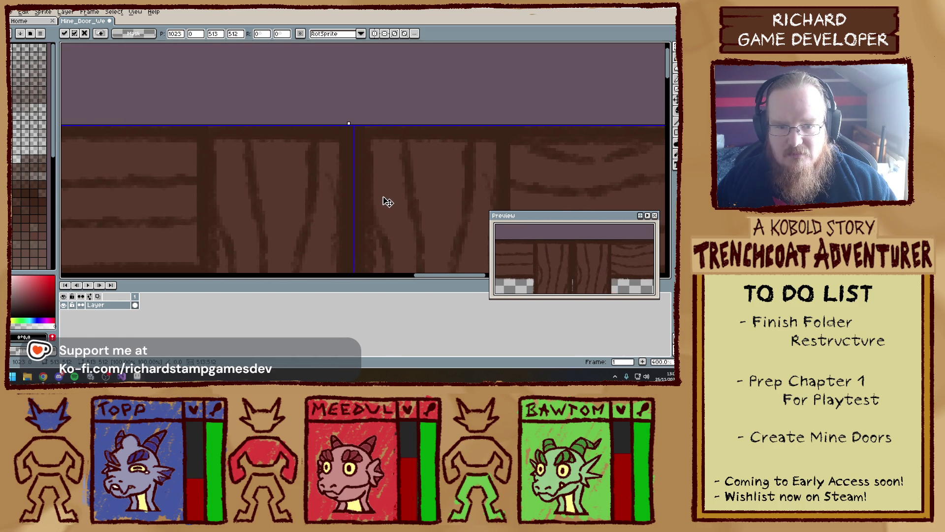
{"action": "key", "text": "Return"}
- Nudge the right door half one pixel right and one down, then zoom out to check the frames
{"action": "scroll", "coordinate": [426, 147], "scroll_direction": "up", "scroll_amount": 2}
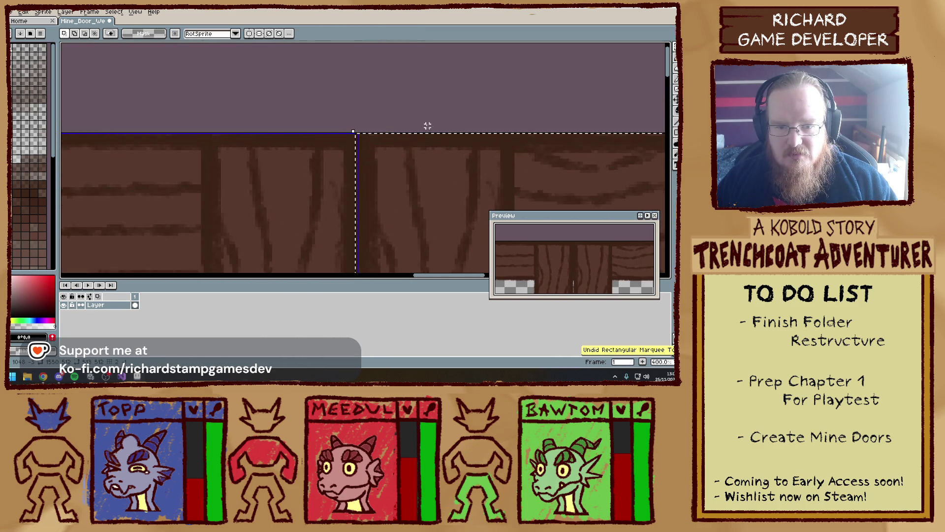
{"action": "key", "text": "Right"}
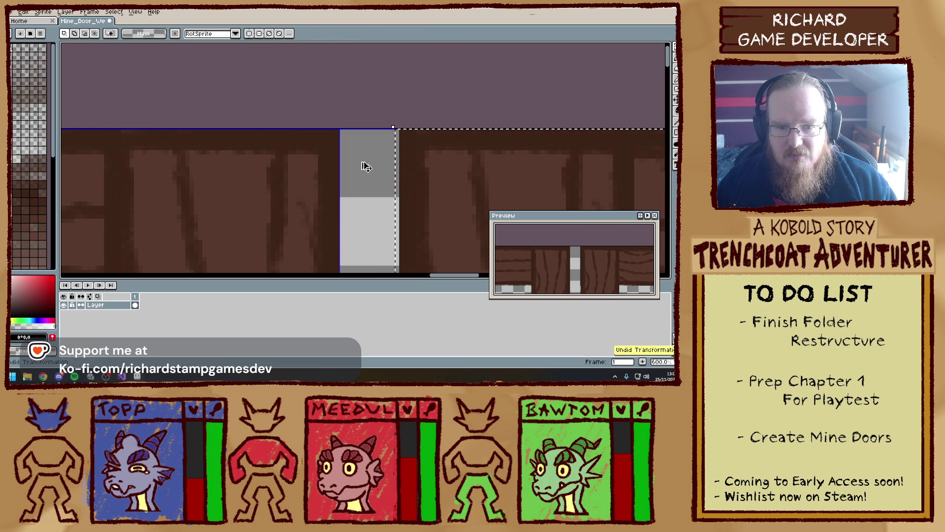
{"action": "key", "text": "Down"}
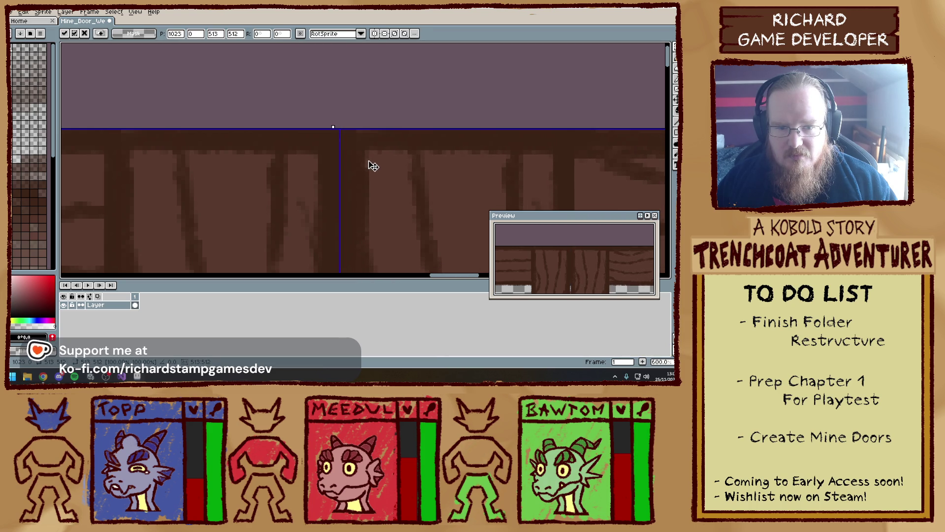
{"action": "key", "text": "Return"}
{"action": "scroll", "coordinate": [449, 165], "scroll_direction": "down", "scroll_amount": 2}
{"action": "scroll", "coordinate": [415, 146], "scroll_direction": "down", "scroll_amount": 2}
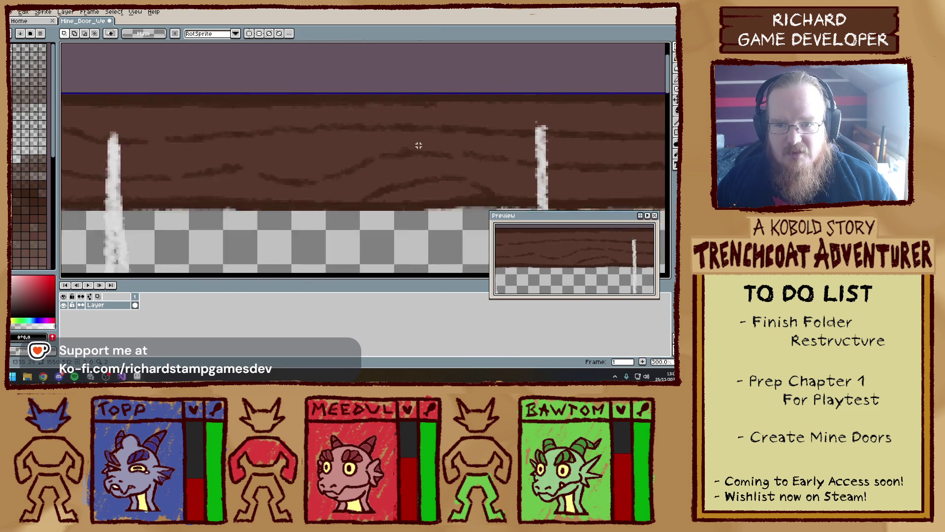
{"action": "scroll", "coordinate": [316, 63], "scroll_direction": "down", "scroll_amount": 3}
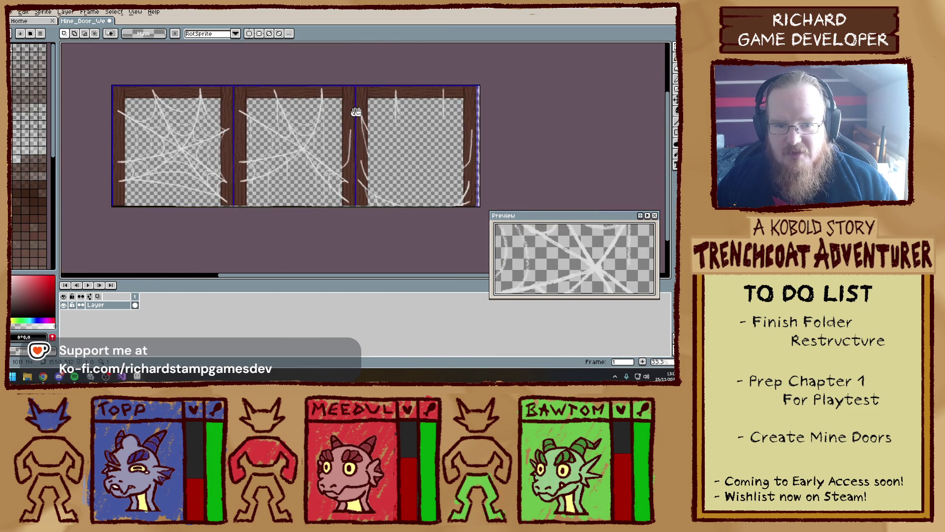
{"action": "scroll", "coordinate": [286, 97], "scroll_direction": "up", "scroll_amount": 2}
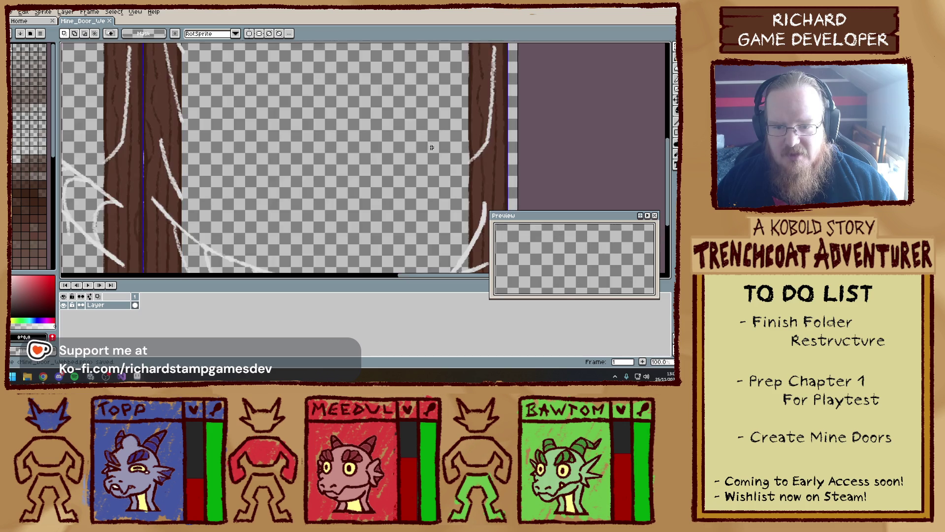
{"action": "scroll", "coordinate": [255, 96], "scroll_direction": "down", "scroll_amount": 2}
- Resize the cobweb door sheet's canvas to 1536 px wide, anchored middle-left
{"action": "left_click", "coordinate": [23, 11]}
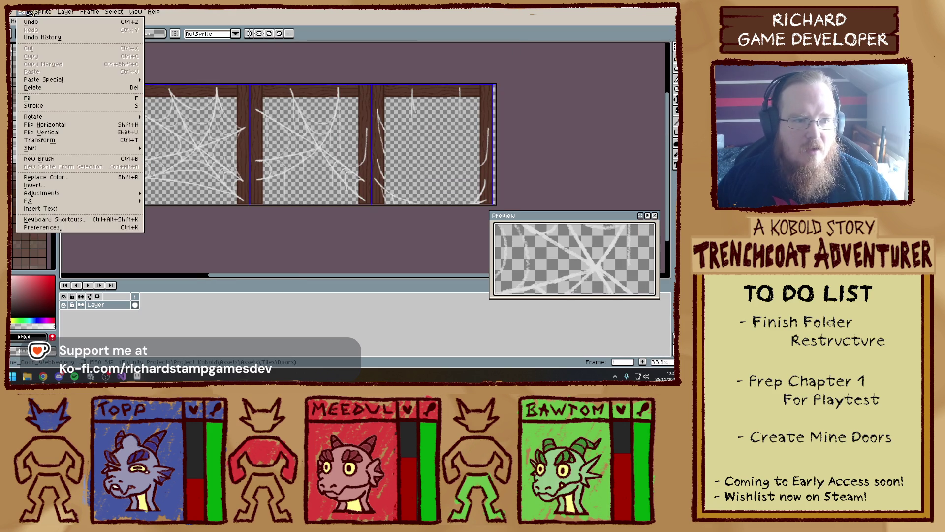
{"action": "mouse_move", "coordinate": [43, 11]}
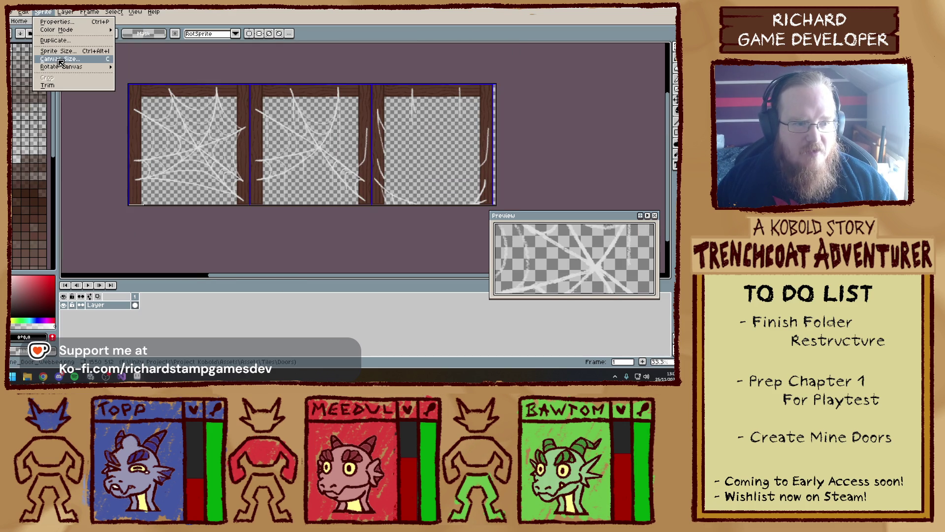
{"action": "left_click", "coordinate": [74, 61]}
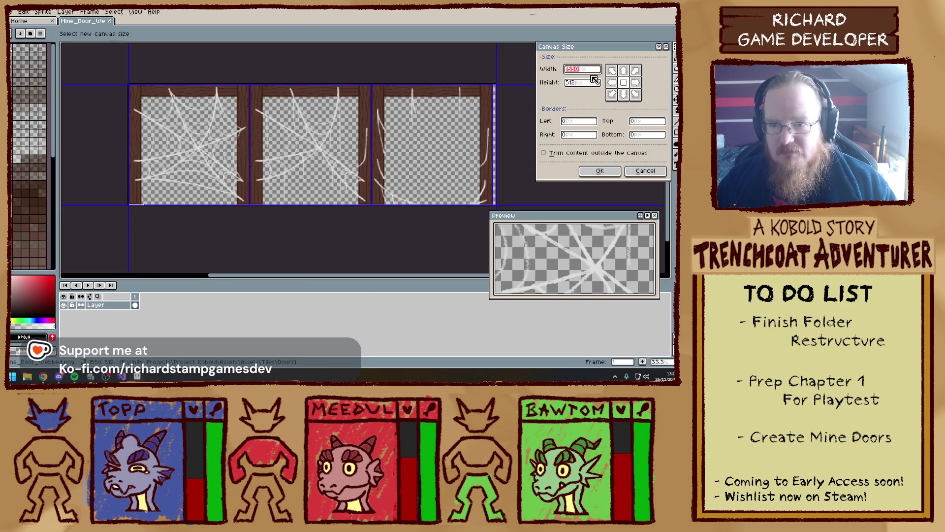
{"action": "left_click", "coordinate": [611, 82]}
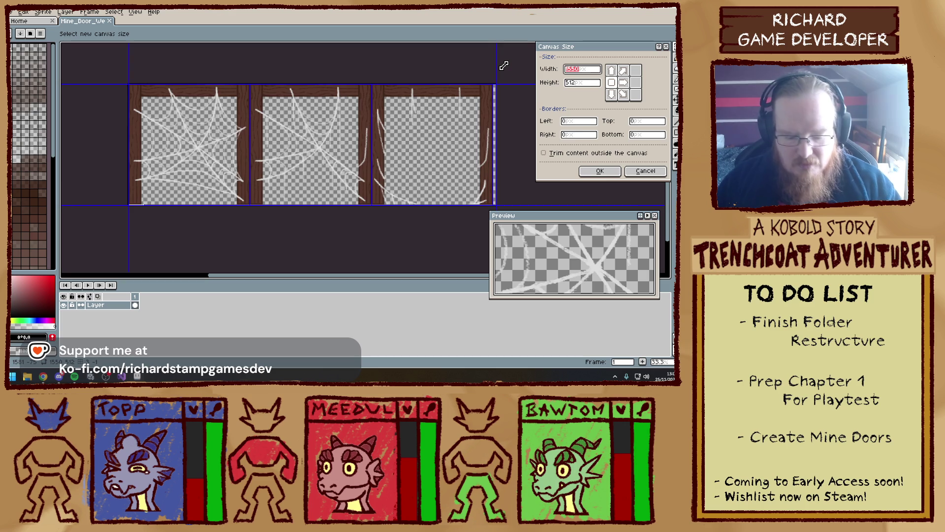
{"action": "type", "text": "6"}
{"action": "type", "text": "12"}
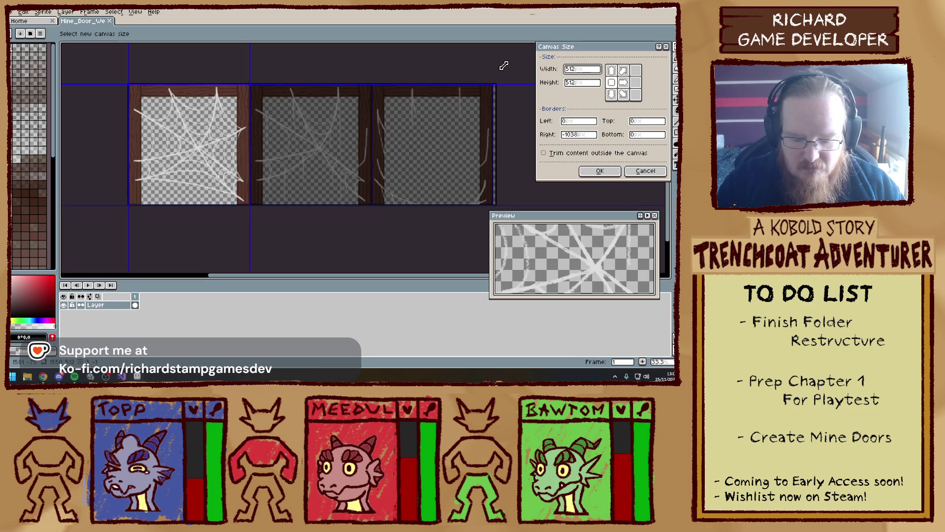
{"action": "type", "text": "3"}
{"action": "key", "text": "Return"}
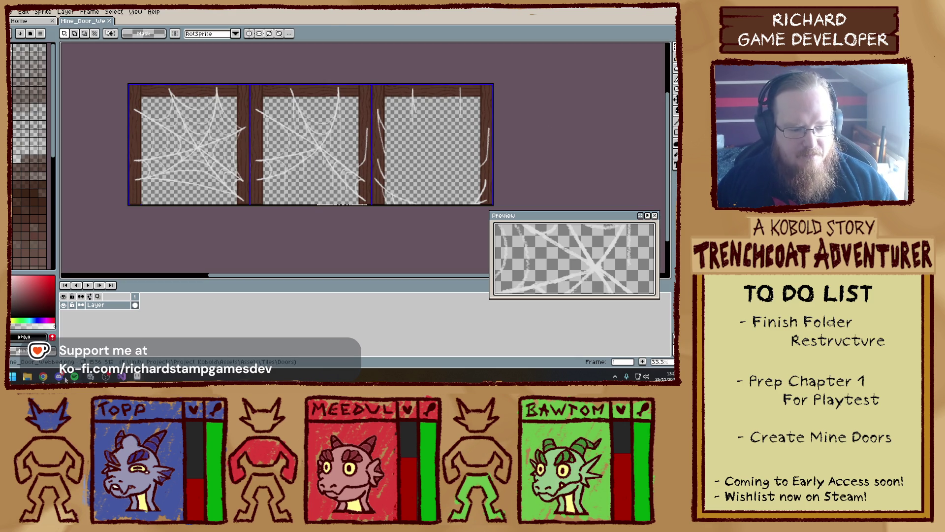
- Glance at the Unity editor, then come back to the cobweb door sprite
{"action": "mouse_move", "coordinate": [122, 376]}
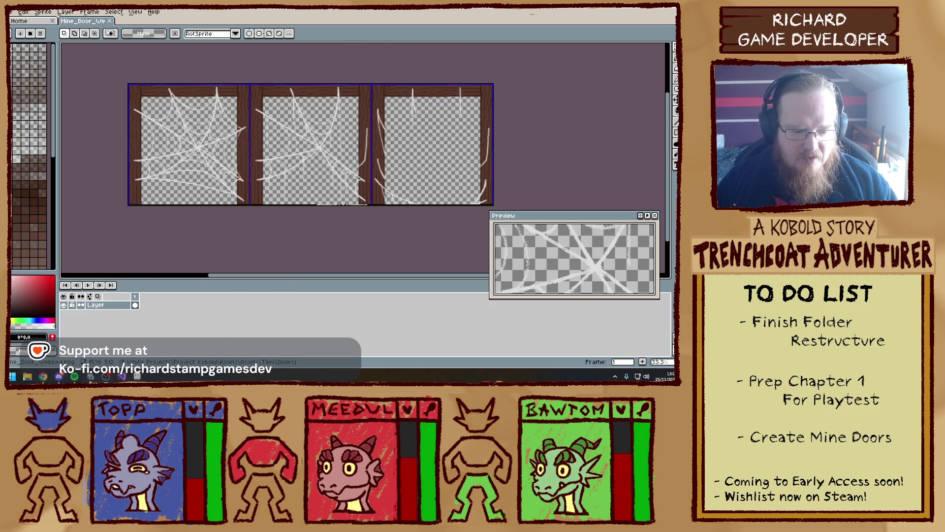
{"action": "left_click", "coordinate": [137, 376]}
{"action": "left_click", "coordinate": [136, 377]}
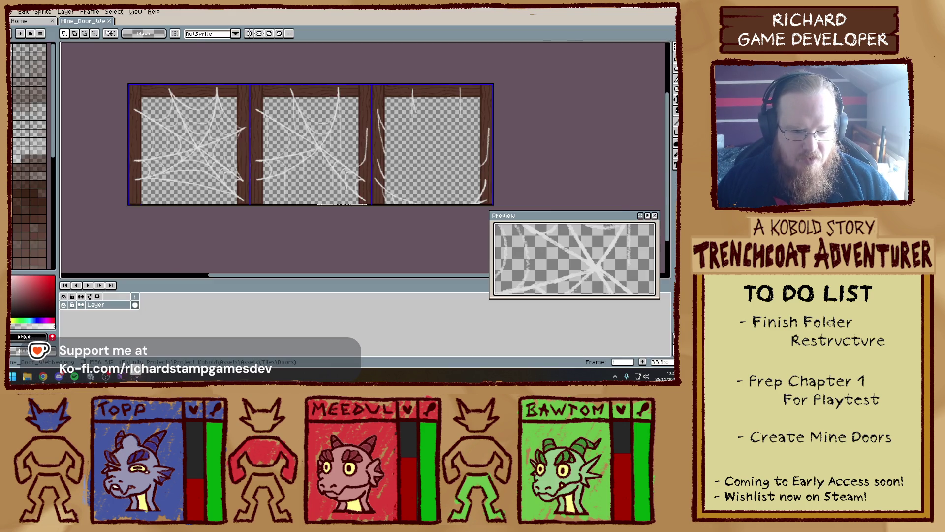
- On the boarded door sheet, select the area around the door seam and commit the move
{"action": "left_click", "coordinate": [345, 213]}
{"action": "scroll", "coordinate": [290, 165], "scroll_direction": "down", "scroll_amount": 3}
{"action": "scroll", "coordinate": [246, 114], "scroll_direction": "up", "scroll_amount": 1}
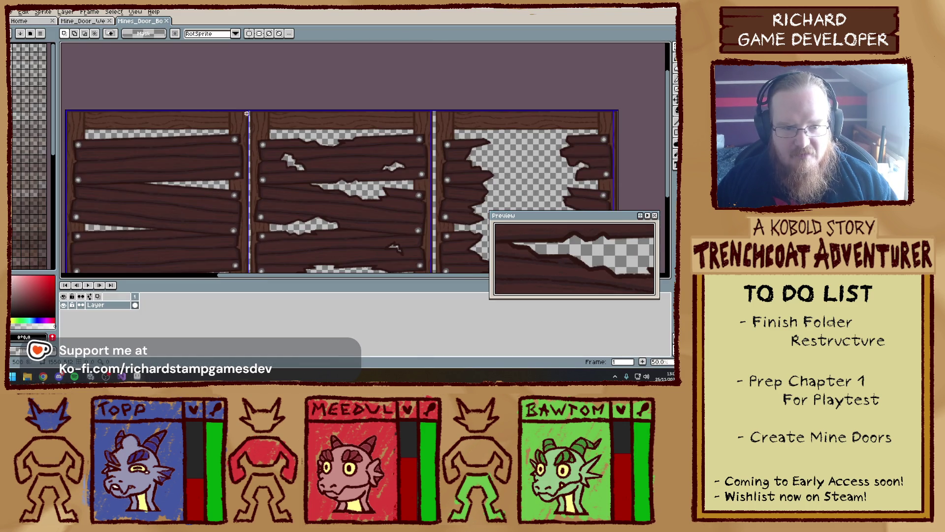
{"action": "scroll", "coordinate": [246, 114], "scroll_direction": "up", "scroll_amount": 5}
{"action": "left_click_drag", "start_coordinate": [229, 107], "coordinate": [265, 185]}
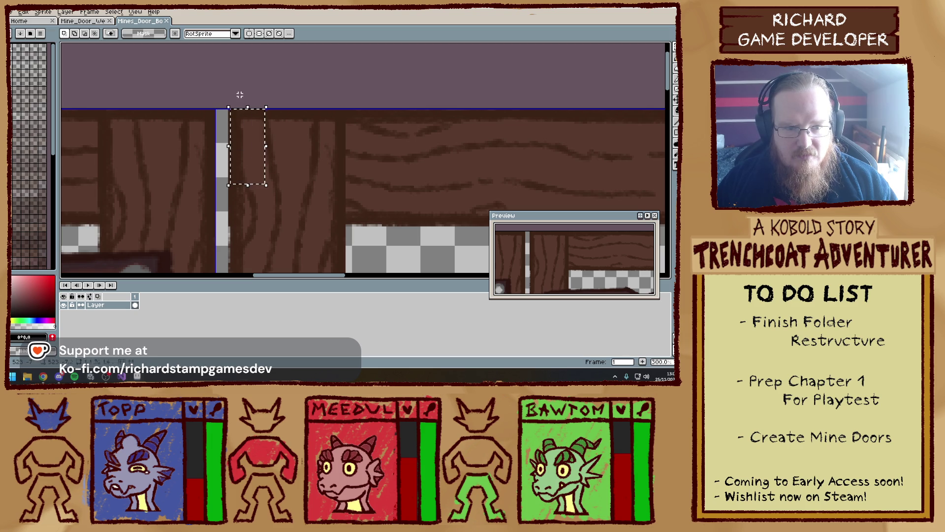
{"action": "scroll", "coordinate": [229, 107], "scroll_direction": "down", "scroll_amount": 10}
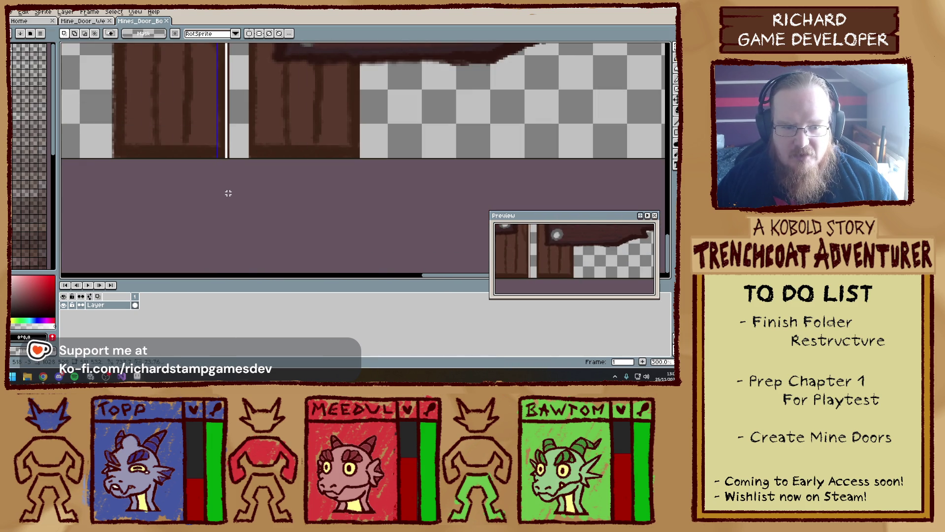
{"action": "scroll", "coordinate": [107, 110], "scroll_direction": "down", "scroll_amount": 6}
{"action": "scroll", "coordinate": [107, 110], "scroll_direction": "up", "scroll_amount": 3}
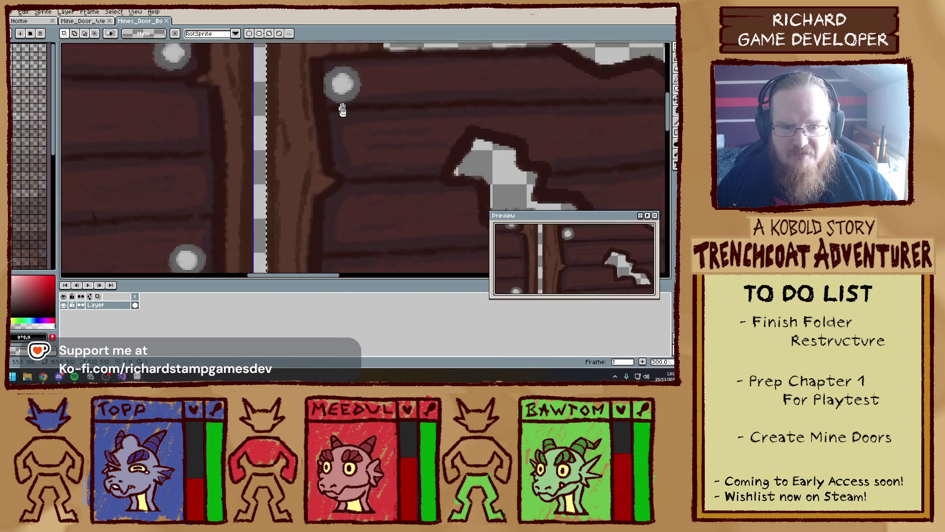
{"action": "scroll", "coordinate": [329, 190], "scroll_direction": "up", "scroll_amount": 3}
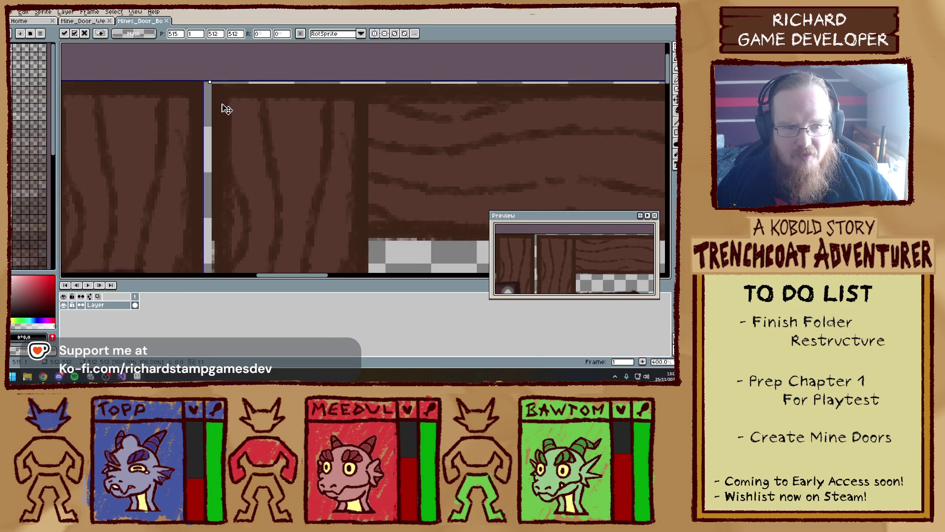
{"action": "key", "text": "Return"}
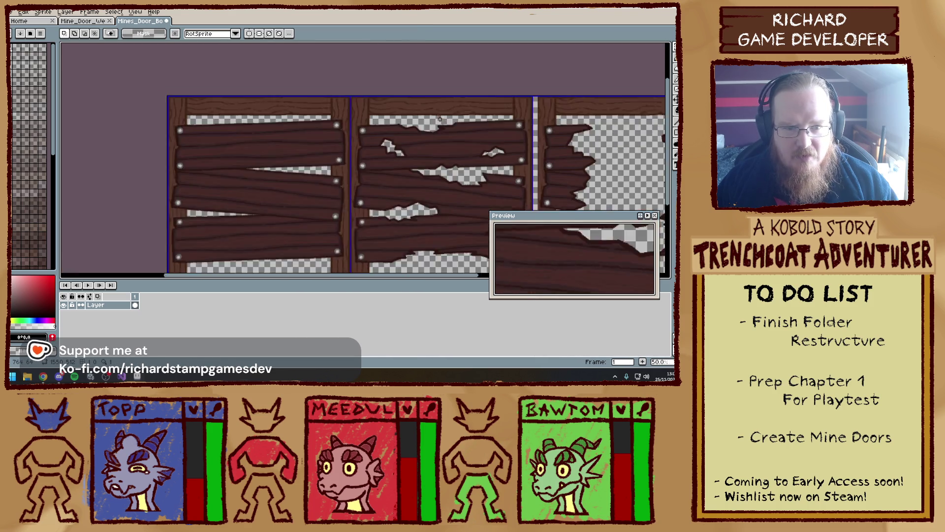
- Slide the right door section left over the grey seam and commit it
{"action": "scroll", "coordinate": [271, 104], "scroll_direction": "down", "scroll_amount": 3}
{"action": "scroll", "coordinate": [324, 100], "scroll_direction": "up", "scroll_amount": 2}
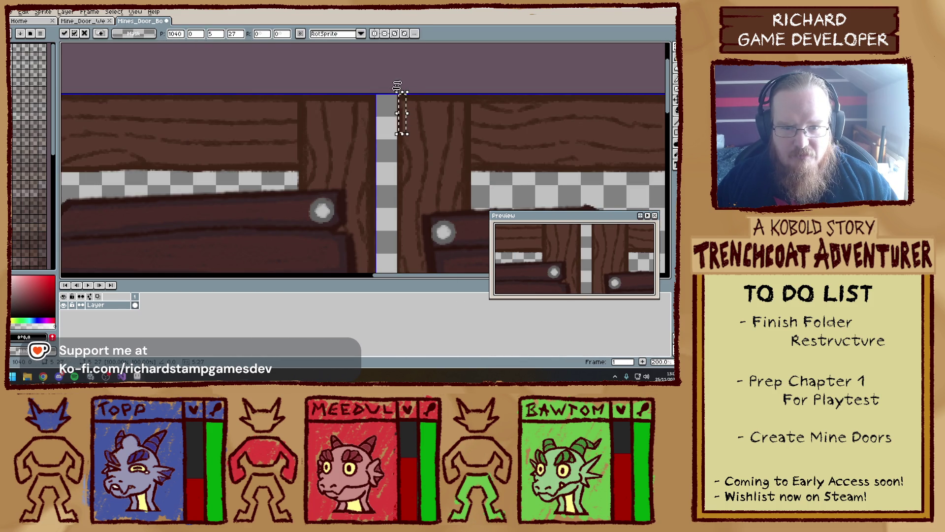
{"action": "scroll", "coordinate": [401, 84], "scroll_direction": "down", "scroll_amount": 5}
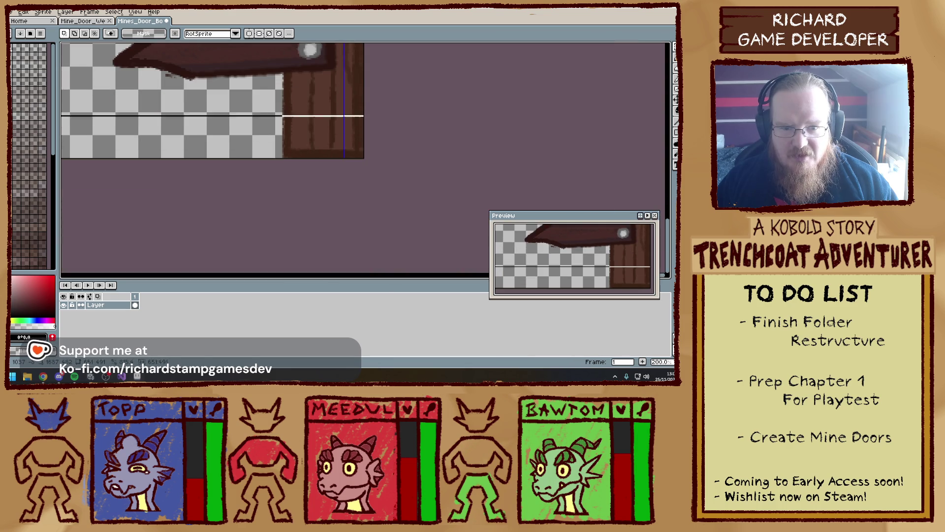
{"action": "scroll", "coordinate": [329, 186], "scroll_direction": "down", "scroll_amount": 3}
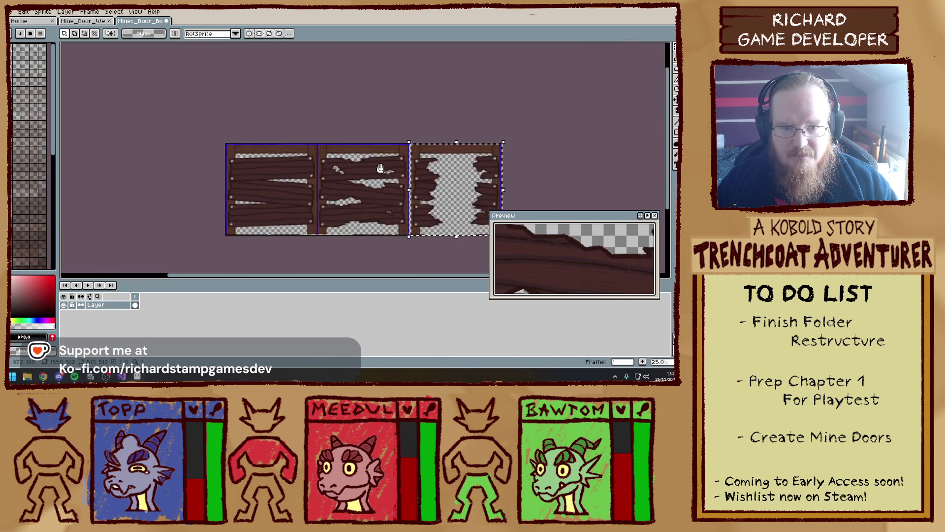
{"action": "scroll", "coordinate": [342, 163], "scroll_direction": "up", "scroll_amount": 5}
{"action": "scroll", "coordinate": [342, 163], "scroll_direction": "down", "scroll_amount": 1}
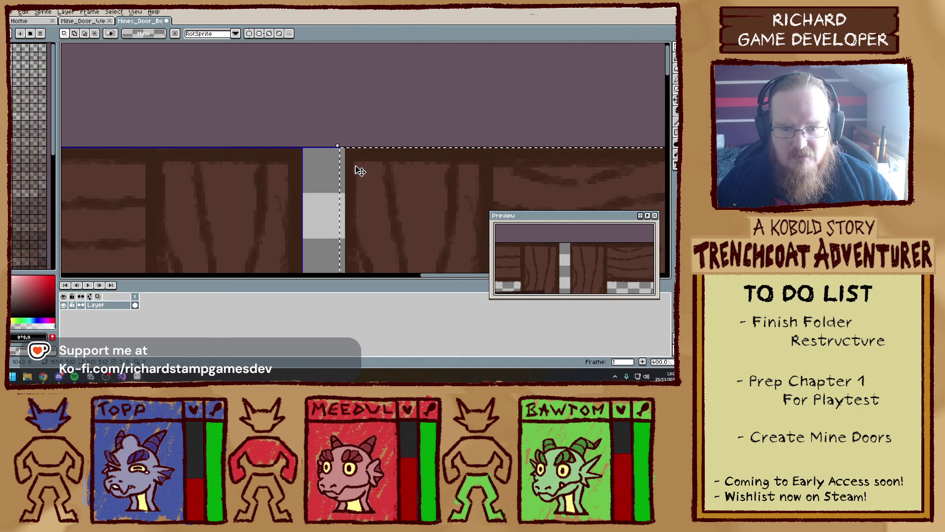
{"action": "left_click_drag", "start_coordinate": [354, 169], "coordinate": [323, 170]}
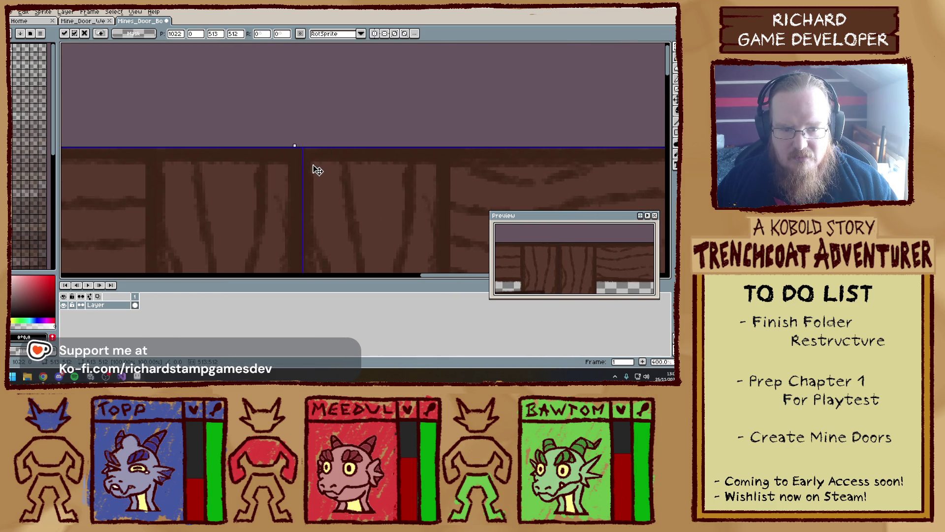
{"action": "key", "text": "Return"}
{"action": "scroll", "coordinate": [447, 131], "scroll_direction": "down", "scroll_amount": 3}
{"action": "left_click_drag", "start_coordinate": [58, 127], "coordinate": [42, 126]}
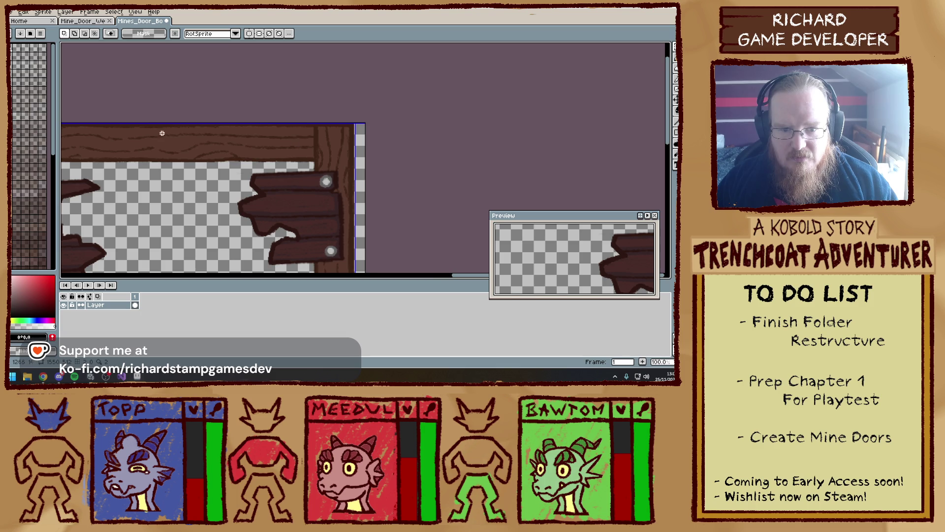
{"action": "scroll", "coordinate": [316, 127], "scroll_direction": "up", "scroll_amount": 3}
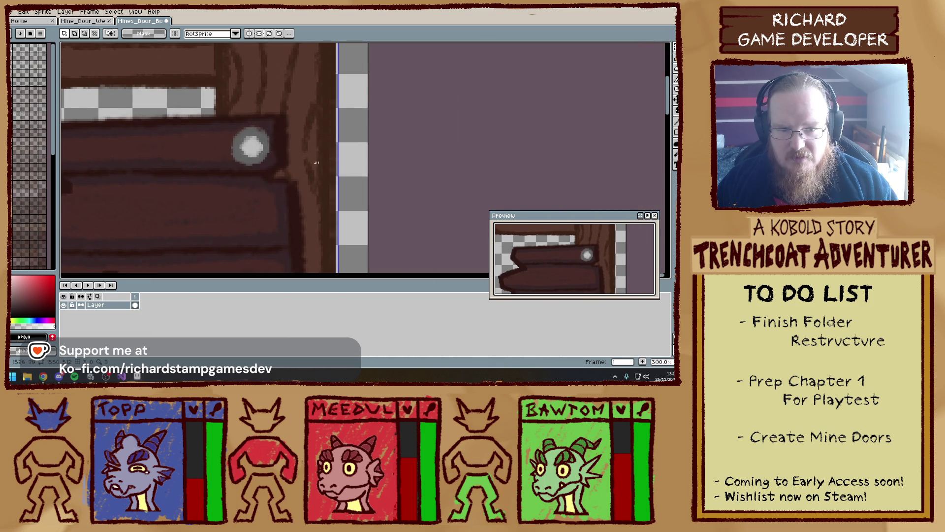
{"action": "scroll", "coordinate": [356, 161], "scroll_direction": "down", "scroll_amount": 3}
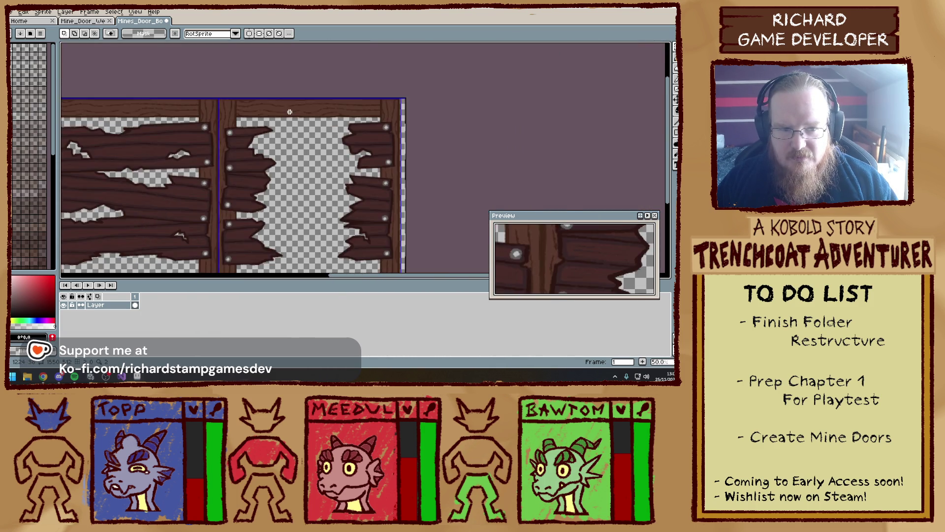
{"action": "scroll", "coordinate": [248, 112], "scroll_direction": "left", "scroll_amount": 3}
{"action": "scroll", "coordinate": [245, 107], "scroll_direction": "up", "scroll_amount": 3}
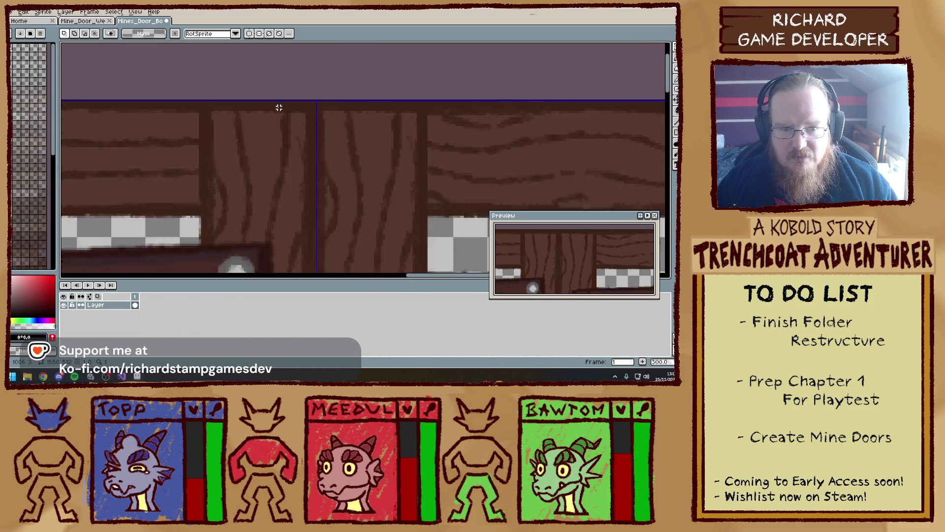
- Undo that transform and shift the right-hand planks left to close the grey gap
{"action": "key", "text": "ctrl+z"}
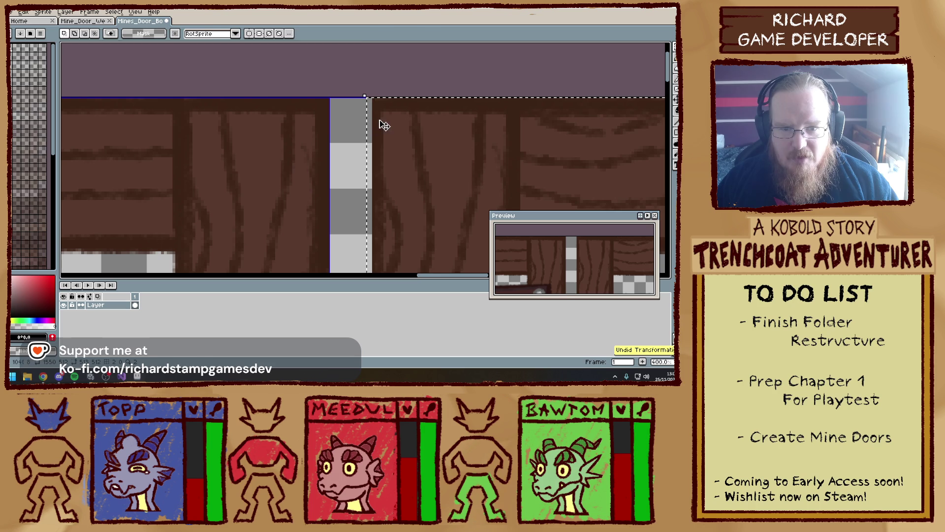
{"action": "mouse_move", "coordinate": [380, 123]}
{"action": "left_mouse_down"}
{"action": "mouse_move", "coordinate": [341, 125]}
{"action": "mouse_move", "coordinate": [352, 129]}
{"action": "left_mouse_up"}
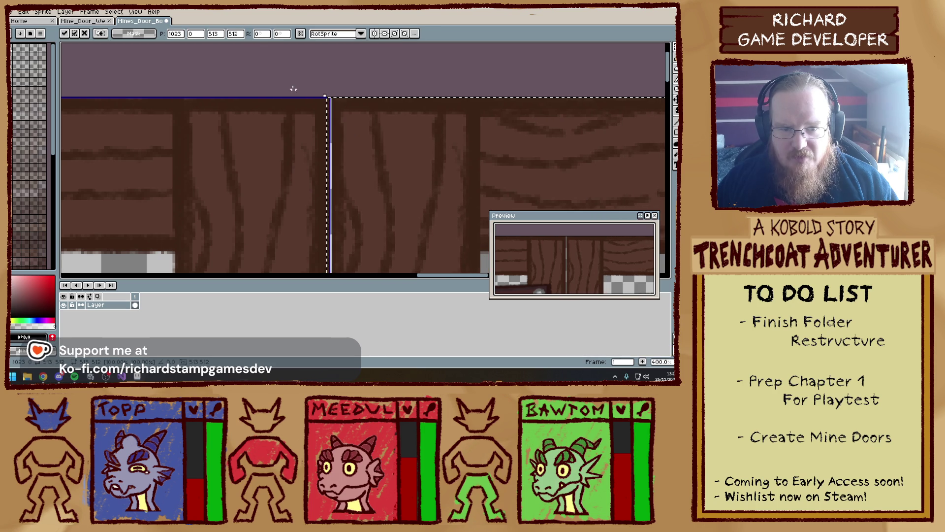
{"action": "key", "text": "Return"}
{"action": "scroll", "coordinate": [296, 131], "scroll_direction": "down", "scroll_amount": 5}
{"action": "left_click_drag", "start_coordinate": [250, 164], "coordinate": [368, 112]}
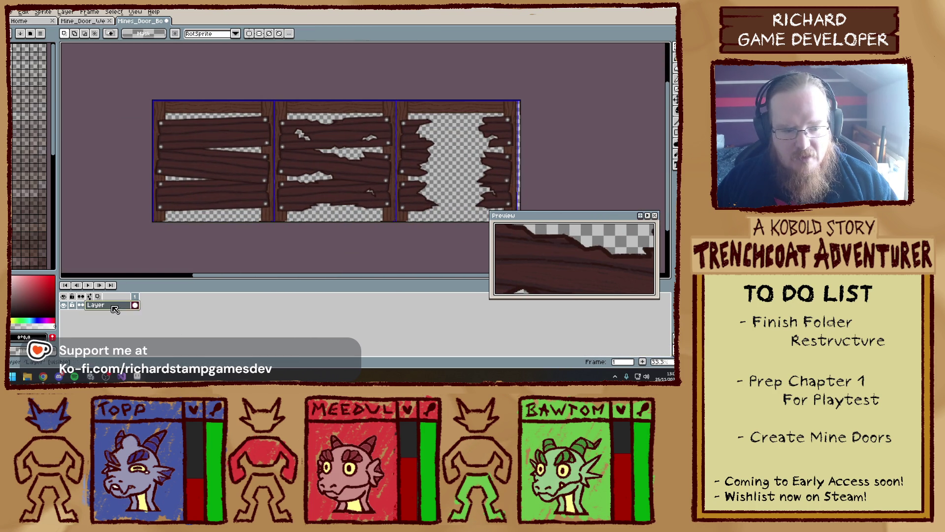
- Add a new Layer 1 above the door layer
{"action": "right_click", "coordinate": [115, 309]}
{"action": "mouse_move", "coordinate": [148, 311]}
{"action": "left_click", "coordinate": [197, 310]}
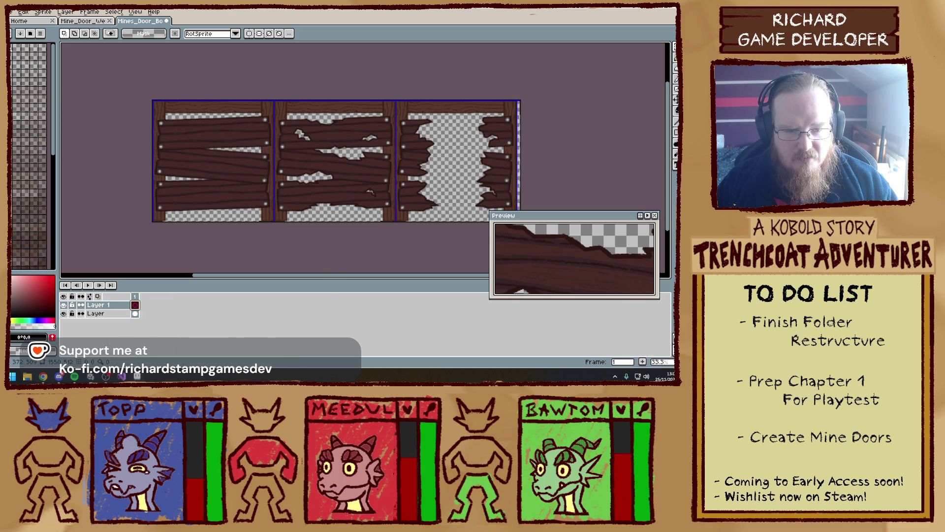
{"action": "mouse_move", "coordinate": [393, 219]}
{"action": "left_mouse_down"}
{"action": "mouse_move", "coordinate": [288, 117]}
{"action": "mouse_move", "coordinate": [454, 157]}
{"action": "mouse_move", "coordinate": [236, 144]}
{"action": "left_mouse_up"}
{"action": "key", "text": "ctrl+d"}
{"action": "scroll", "coordinate": [288, 117], "scroll_direction": "down", "scroll_amount": 1}
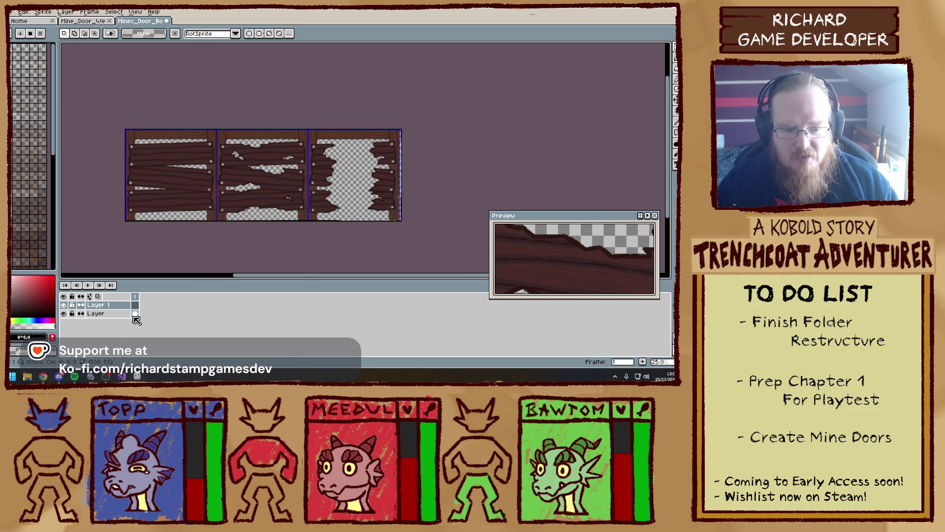
- Select the damaged middle door panel on the original layer and copy it onto Layer 1
{"action": "left_click", "coordinate": [135, 314]}
{"action": "left_click_drag", "start_coordinate": [247, 189], "coordinate": [300, 136]}
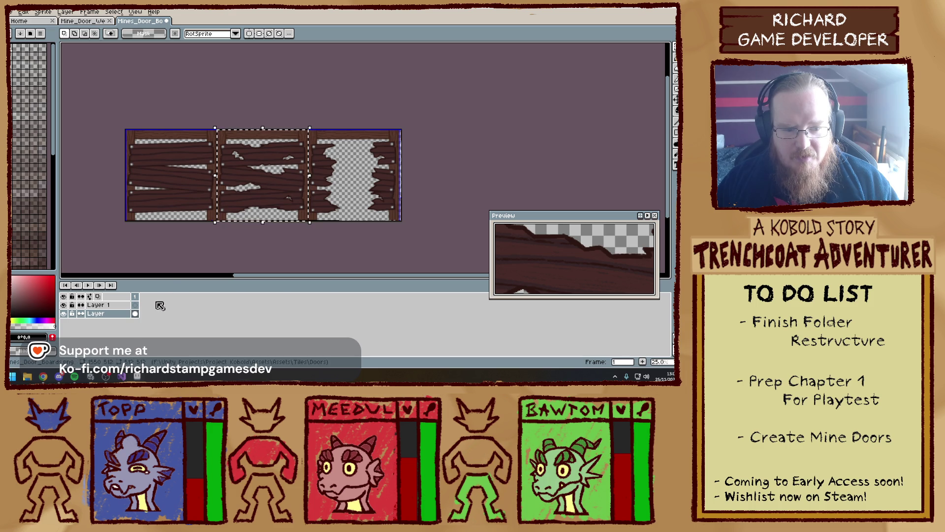
{"action": "key", "text": "alt+Up"}
- Position the panel copy exactly over the third door tile at x 1024, y 0
{"action": "left_click_drag", "start_coordinate": [255, 167], "coordinate": [313, 166]}
{"action": "scroll", "coordinate": [337, 147], "scroll_direction": "up", "scroll_amount": 4}
{"action": "scroll", "coordinate": [337, 148], "scroll_direction": "up", "scroll_amount": 2}
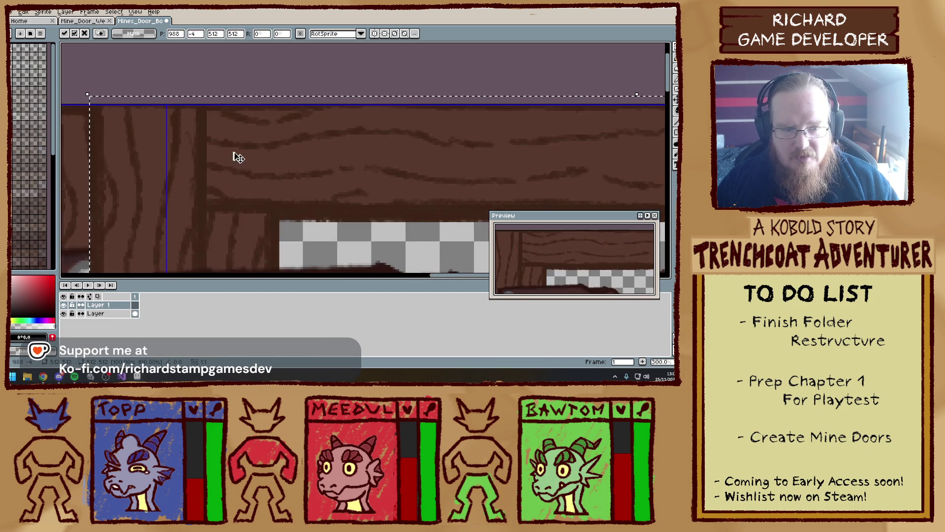
{"action": "left_click_drag", "start_coordinate": [237, 156], "coordinate": [292, 161]}
{"action": "scroll", "coordinate": [291, 162], "scroll_direction": "up", "scroll_amount": 2}
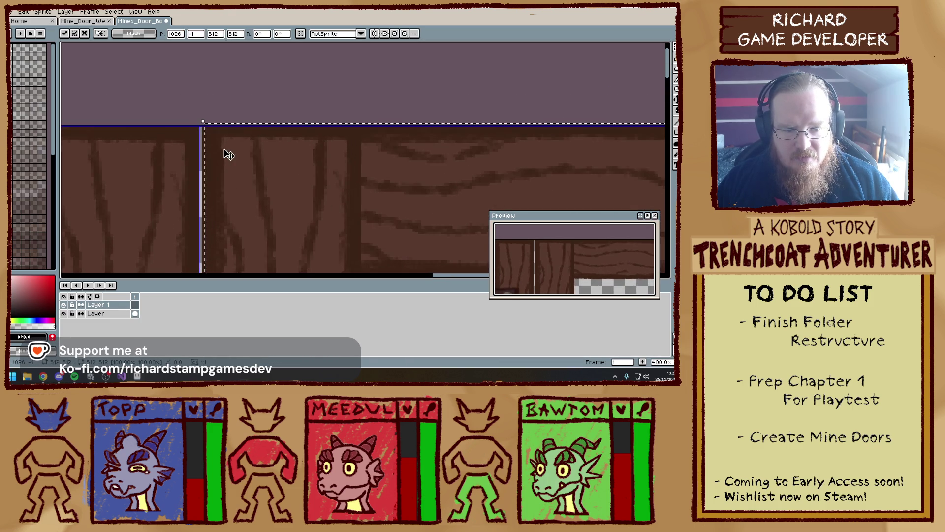
{"action": "left_click_drag", "start_coordinate": [226, 152], "coordinate": [214, 150]}
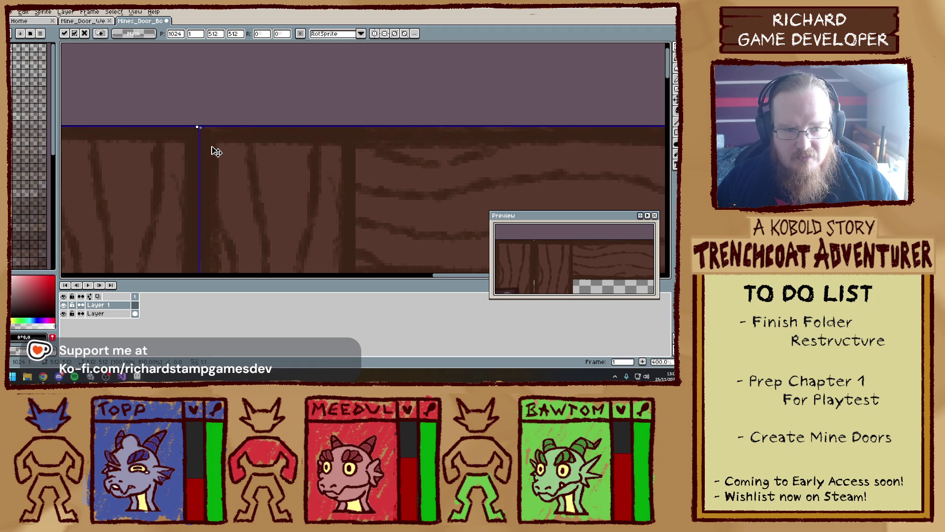
{"action": "key", "text": "Return"}
{"action": "scroll", "coordinate": [249, 114], "scroll_direction": "down", "scroll_amount": 3}
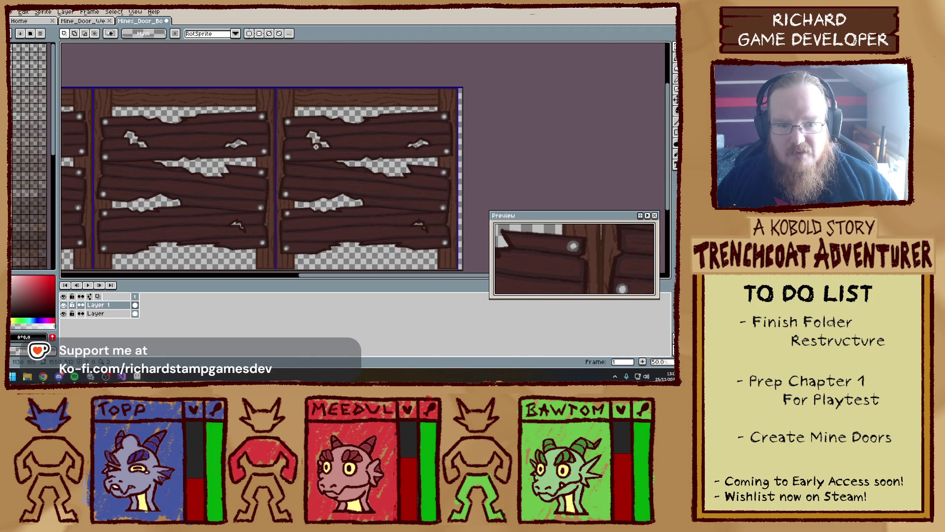
{"action": "scroll", "coordinate": [537, 138], "scroll_direction": "up", "scroll_amount": 2}
{"action": "scroll", "coordinate": [537, 138], "scroll_direction": "down", "scroll_amount": 2}
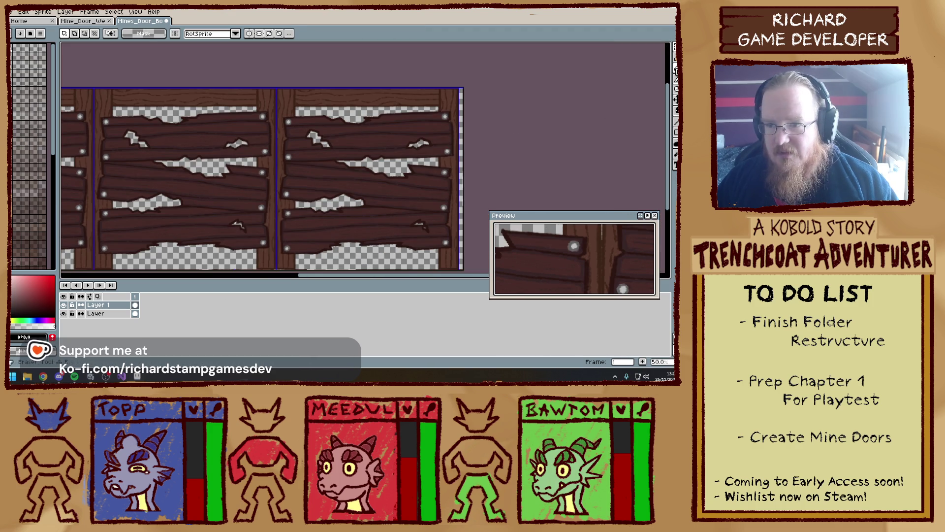
- Set up the eraser with a 64 px brush
{"action": "key", "text": "b"}
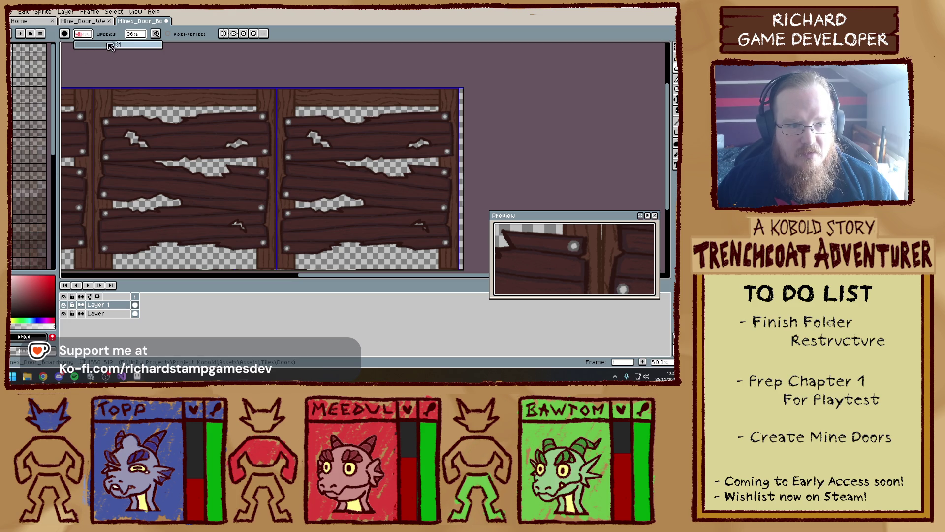
{"action": "type", "text": "64"}
{"action": "key", "text": "Return"}
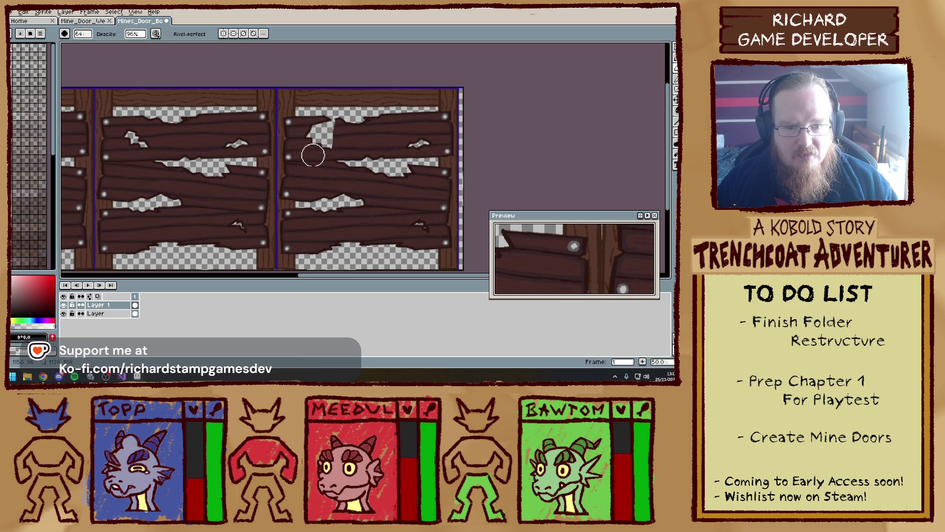
- Erase the right door's upper and middle planks on Layer 1
{"action": "mouse_move", "coordinate": [312, 245]}
{"action": "left_mouse_down"}
{"action": "mouse_move", "coordinate": [330, 187]}
{"action": "mouse_move", "coordinate": [352, 222]}
{"action": "mouse_move", "coordinate": [379, 216]}
{"action": "mouse_move", "coordinate": [412, 242]}
{"action": "left_mouse_up"}
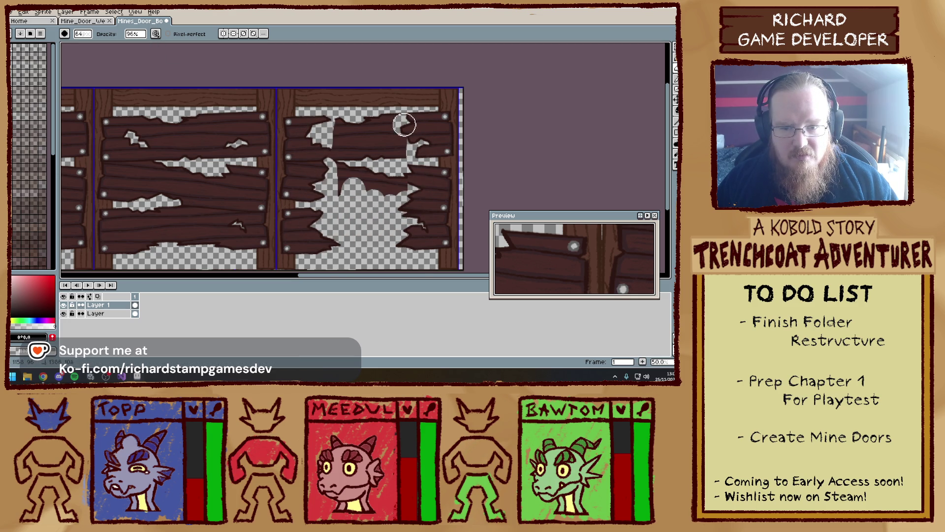
{"action": "mouse_move", "coordinate": [404, 124]}
{"action": "left_mouse_down"}
{"action": "mouse_move", "coordinate": [342, 127]}
{"action": "mouse_move", "coordinate": [379, 139]}
{"action": "left_mouse_up"}
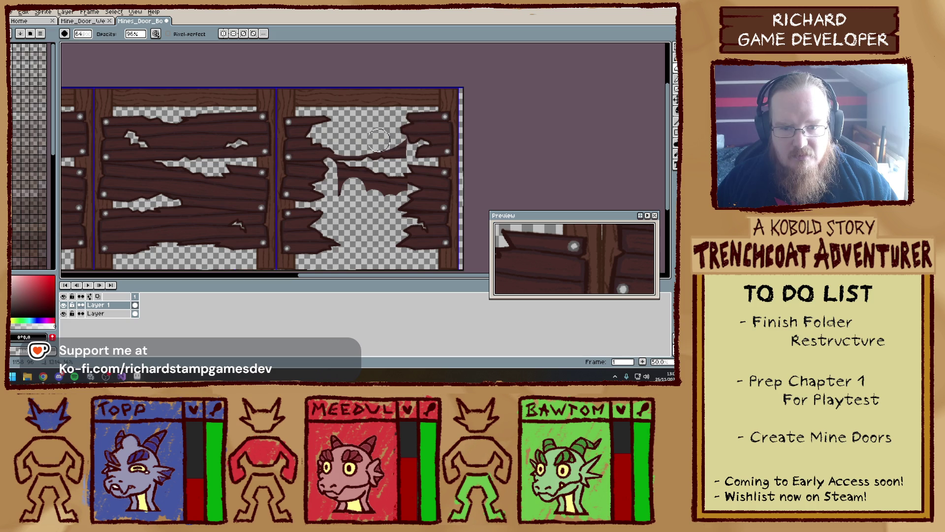
{"action": "mouse_move", "coordinate": [378, 140]}
{"action": "left_mouse_down"}
{"action": "mouse_move", "coordinate": [409, 147]}
{"action": "mouse_move", "coordinate": [391, 210]}
{"action": "mouse_move", "coordinate": [331, 155]}
{"action": "left_mouse_up"}
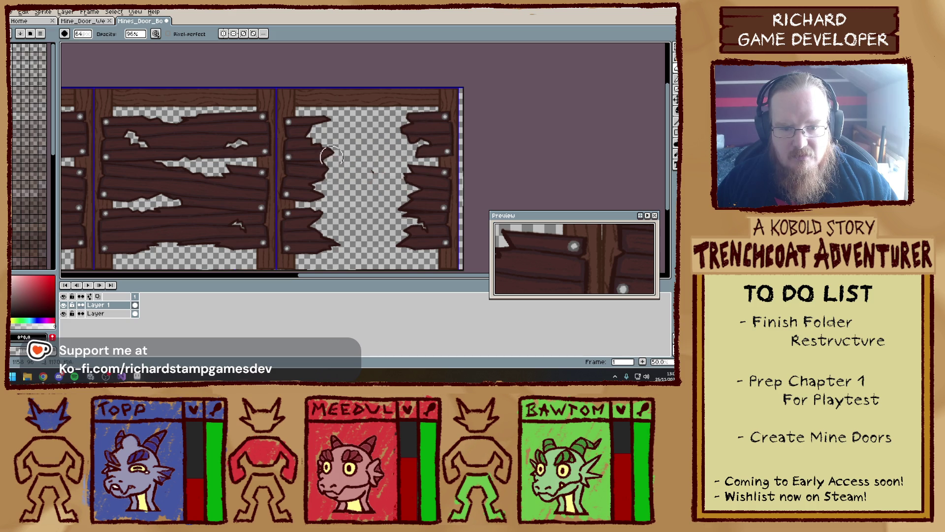
{"action": "scroll", "coordinate": [400, 213], "scroll_direction": "up", "scroll_amount": 4}
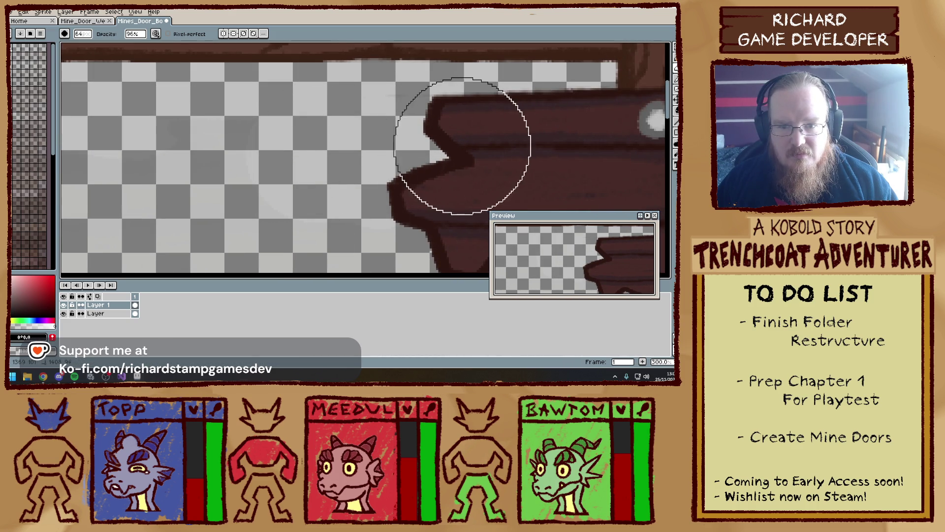
{"action": "scroll", "coordinate": [173, 148], "scroll_direction": "down", "scroll_amount": 3}
{"action": "scroll", "coordinate": [300, 182], "scroll_direction": "up", "scroll_amount": 2}
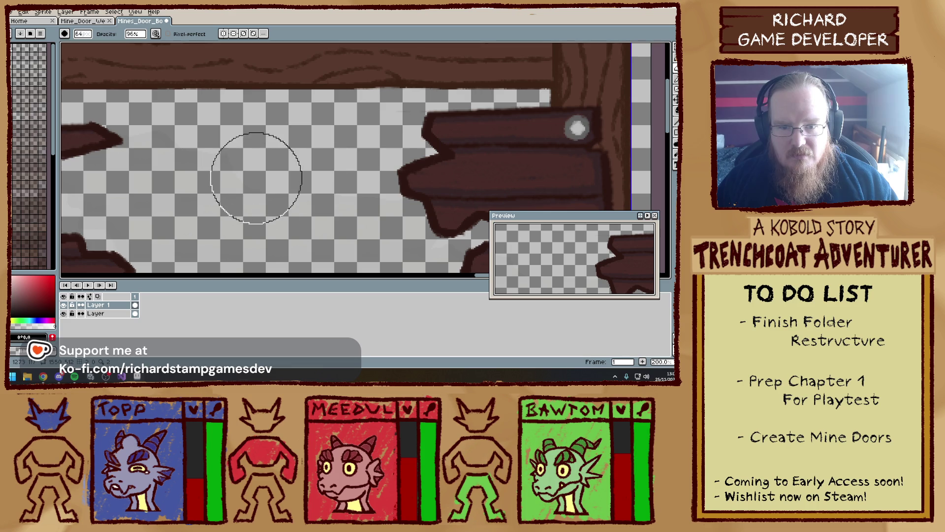
- Erase further across the right door, leaving a large hole with jagged plank ends
{"action": "left_click_drag", "start_coordinate": [259, 187], "coordinate": [432, 172]}
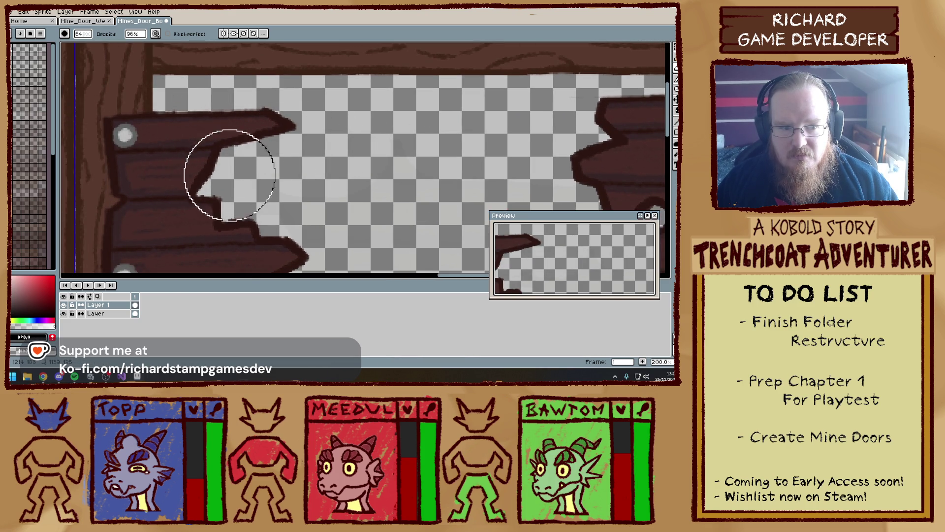
{"action": "scroll", "coordinate": [226, 169], "scroll_direction": "down", "scroll_amount": 3}
{"action": "scroll", "coordinate": [289, 211], "scroll_direction": "up", "scroll_amount": 3}
{"action": "scroll", "coordinate": [289, 150], "scroll_direction": "down", "scroll_amount": 1}
{"action": "scroll", "coordinate": [288, 150], "scroll_direction": "up", "scroll_amount": 2}
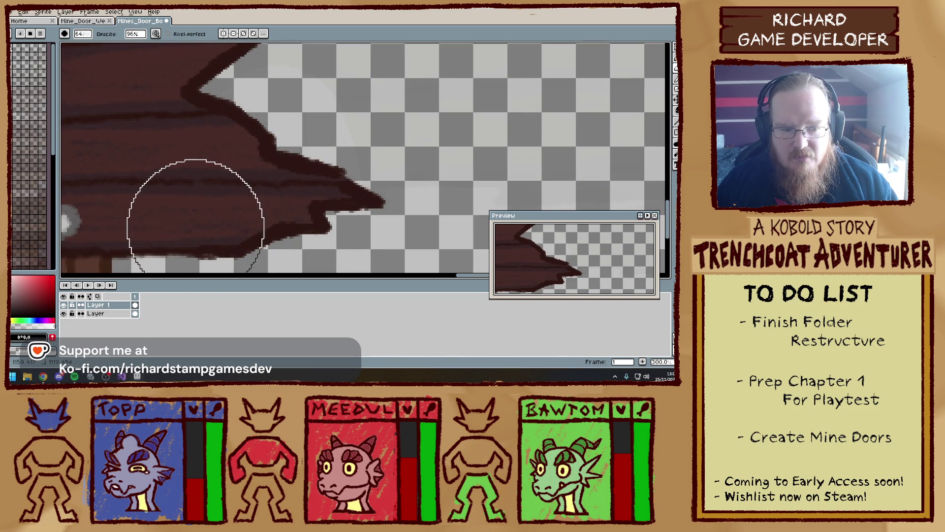
{"action": "scroll", "coordinate": [266, 170], "scroll_direction": "down", "scroll_amount": 3}
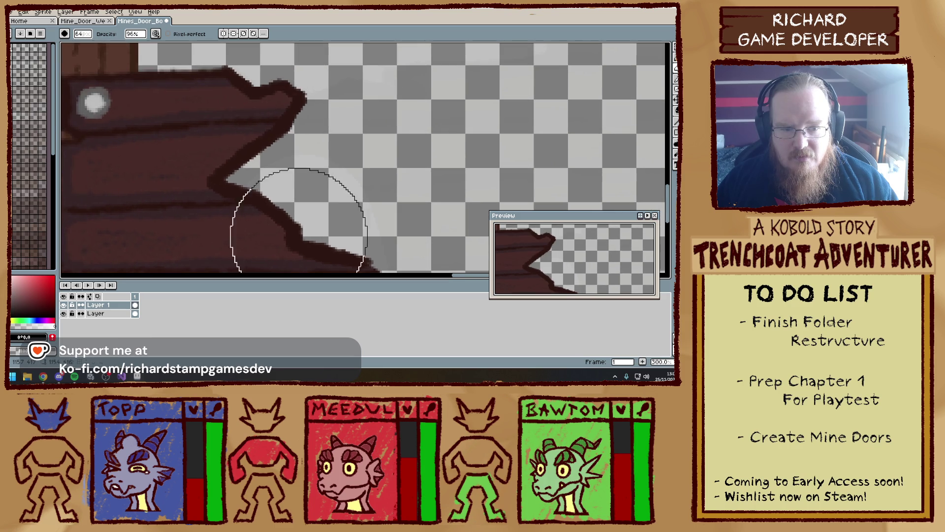
{"action": "scroll", "coordinate": [219, 111], "scroll_direction": "down", "scroll_amount": 2}
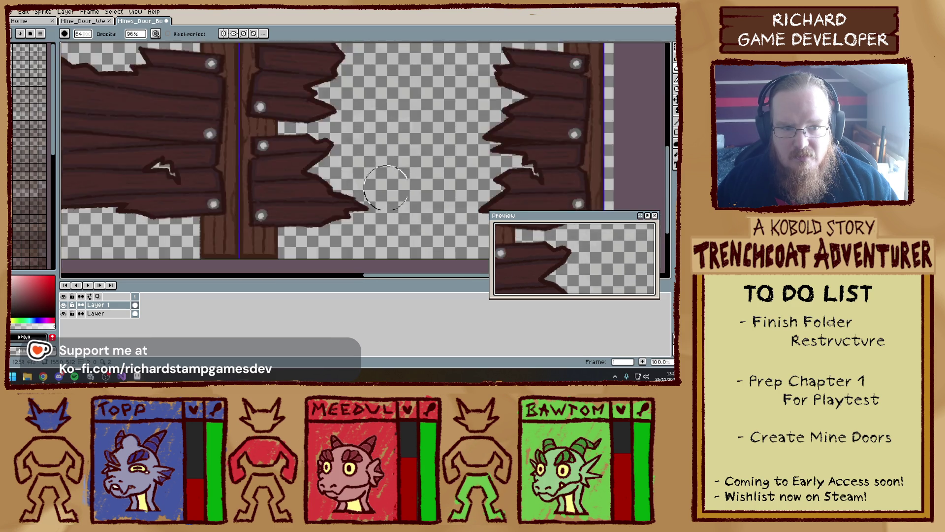
{"action": "scroll", "coordinate": [364, 169], "scroll_direction": "up", "scroll_amount": 1}
{"action": "scroll", "coordinate": [430, 169], "scroll_direction": "down", "scroll_amount": 2}
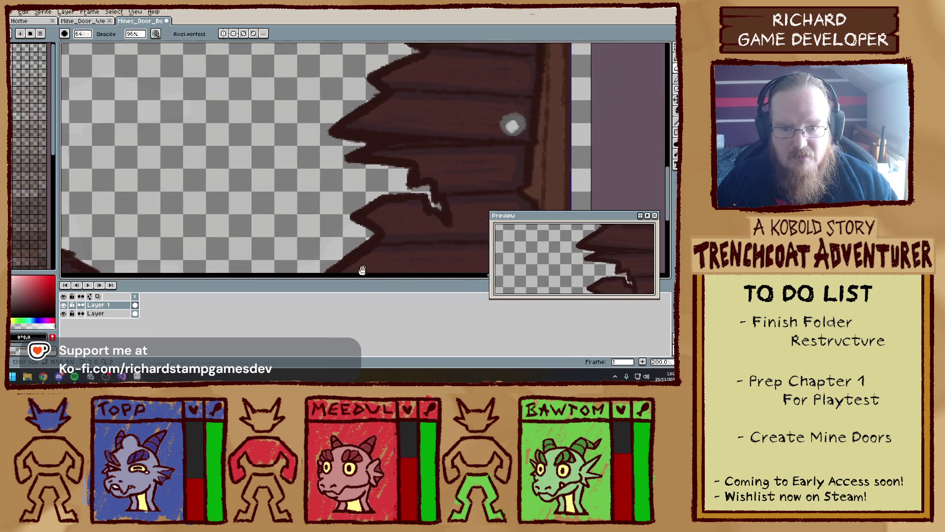
{"action": "scroll", "coordinate": [354, 245], "scroll_direction": "down", "scroll_amount": 1}
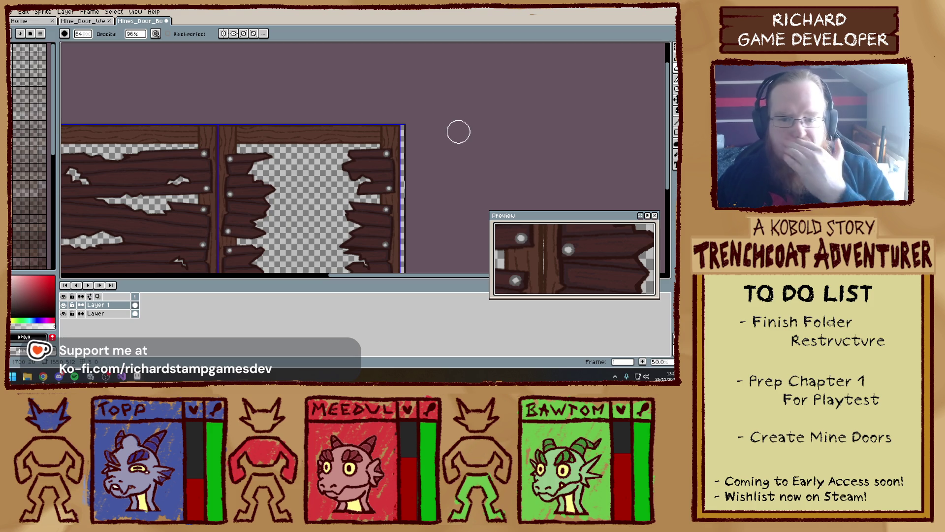
{"action": "scroll", "coordinate": [404, 126], "scroll_direction": "up", "scroll_amount": 2}
{"action": "scroll", "coordinate": [440, 159], "scroll_direction": "down", "scroll_amount": 2}
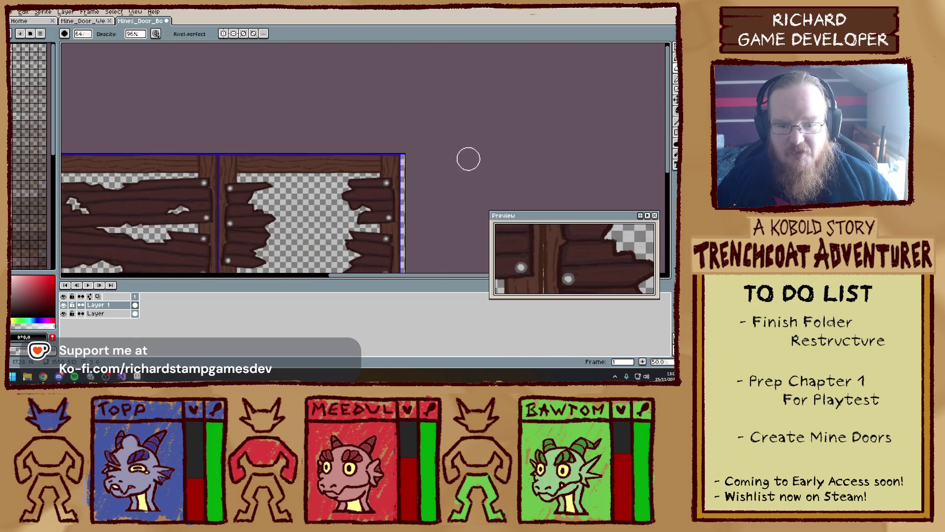
{"action": "left_click", "coordinate": [138, 12]}
- Resize the boarded door canvas to 512*3 (1536 px) wide, anchored left
{"action": "mouse_move", "coordinate": [23, 11]}
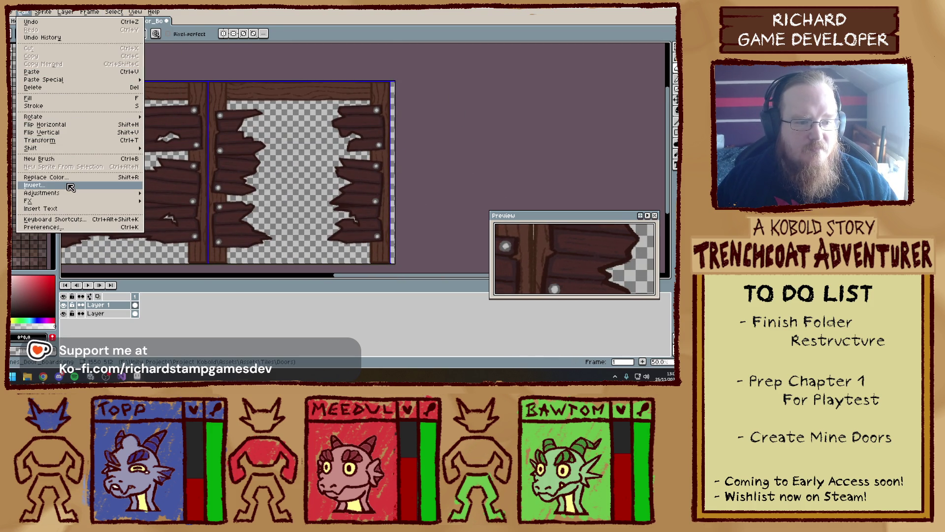
{"action": "left_click", "coordinate": [75, 51]}
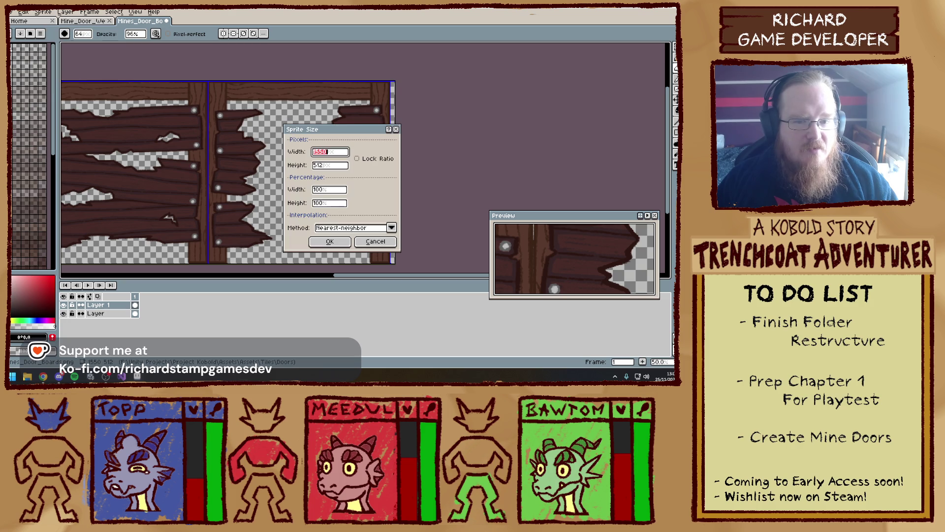
{"action": "left_click", "coordinate": [375, 241]}
{"action": "left_click", "coordinate": [42, 12]}
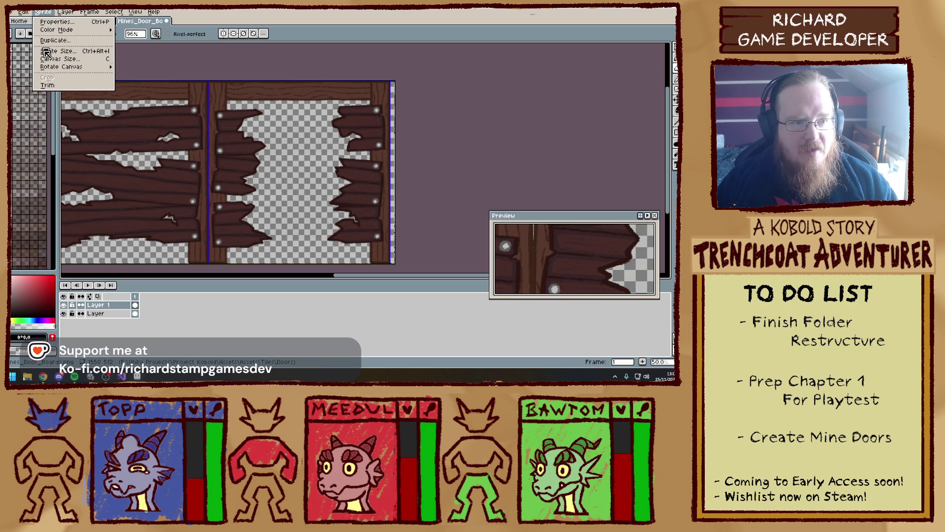
{"action": "left_click", "coordinate": [75, 59]}
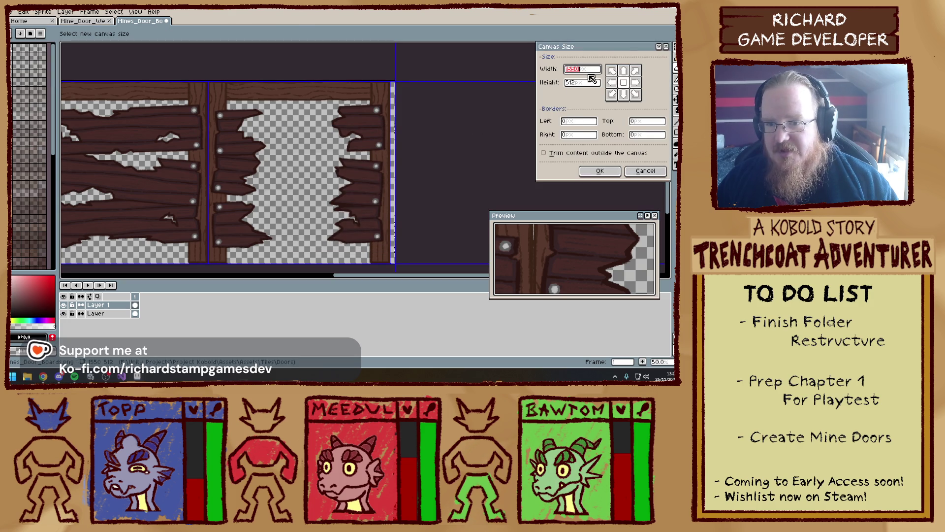
{"action": "left_click", "coordinate": [611, 82]}
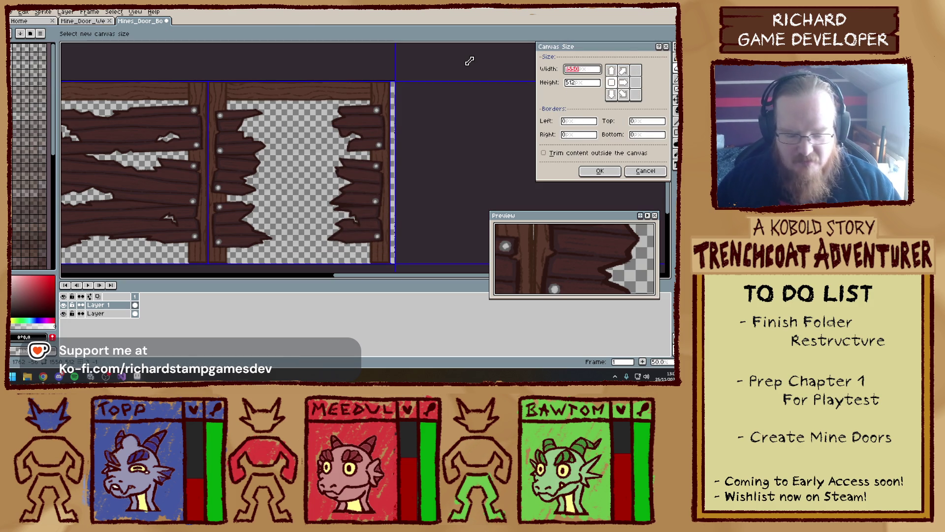
{"action": "type", "text": "512*51"}
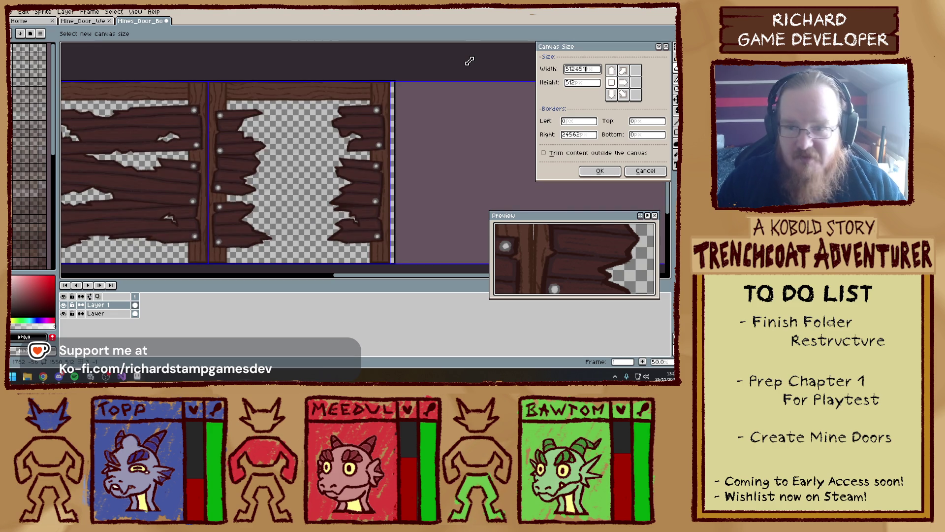
{"action": "key", "text": "BackSpace"}
{"action": "key", "text": "BackSpace"}
{"action": "type", "text": "3"}
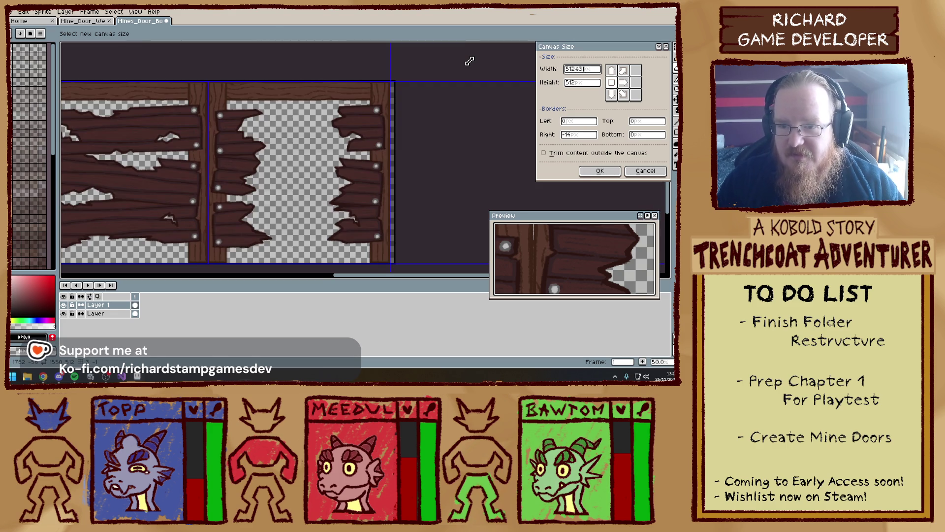
{"action": "key", "text": "Return"}
- Save the three-frame sheet as PNG, accepting the layer-flattening warning
{"action": "key", "text": "ctrl+s"}
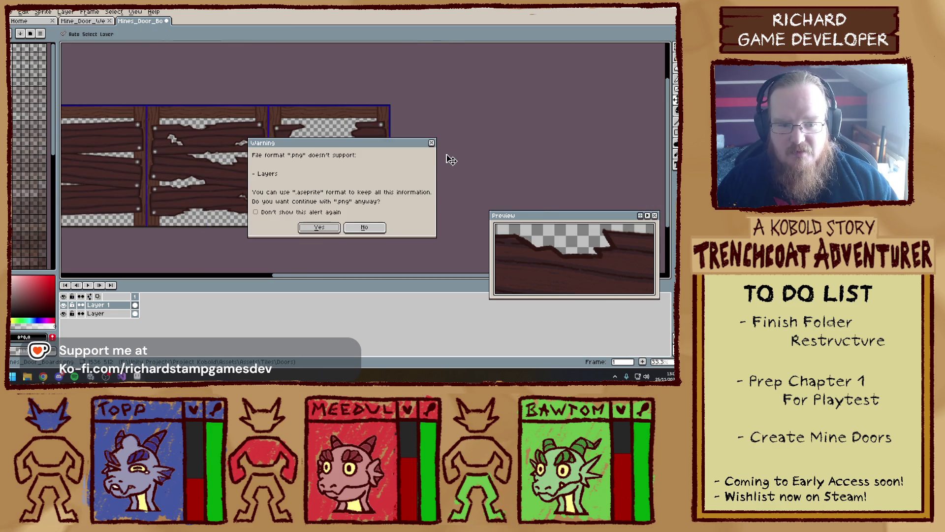
{"action": "left_click", "coordinate": [319, 228]}
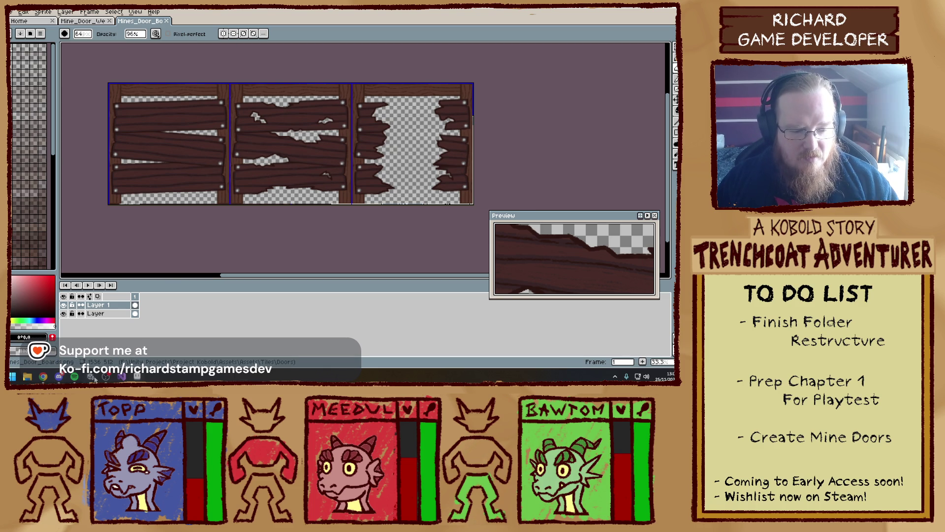
{"action": "left_click", "coordinate": [92, 377]}
- On the KEEP OUT door sheet, select the middle door panel and move it into place
{"action": "left_click", "coordinate": [137, 375]}
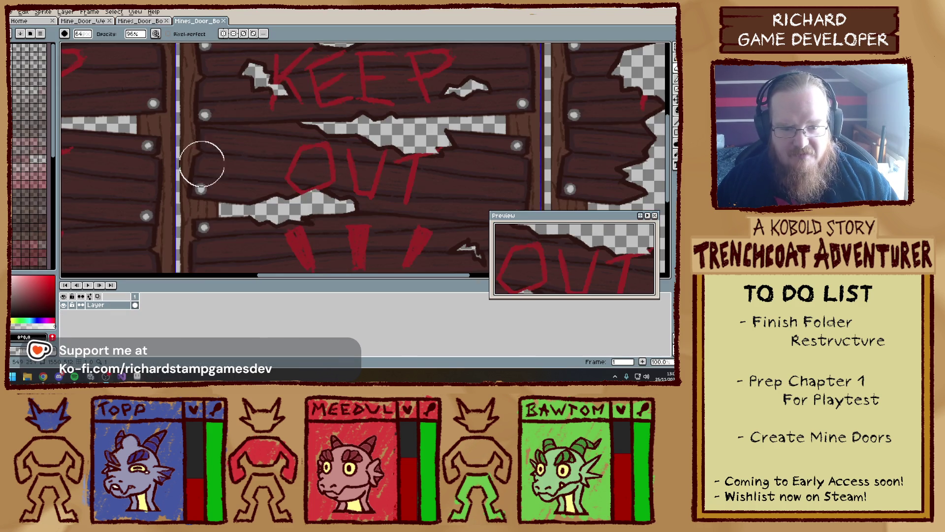
{"action": "scroll", "coordinate": [200, 163], "scroll_direction": "down", "scroll_amount": 3}
{"action": "key", "text": "m"}
{"action": "scroll", "coordinate": [292, 124], "scroll_direction": "up", "scroll_amount": 3}
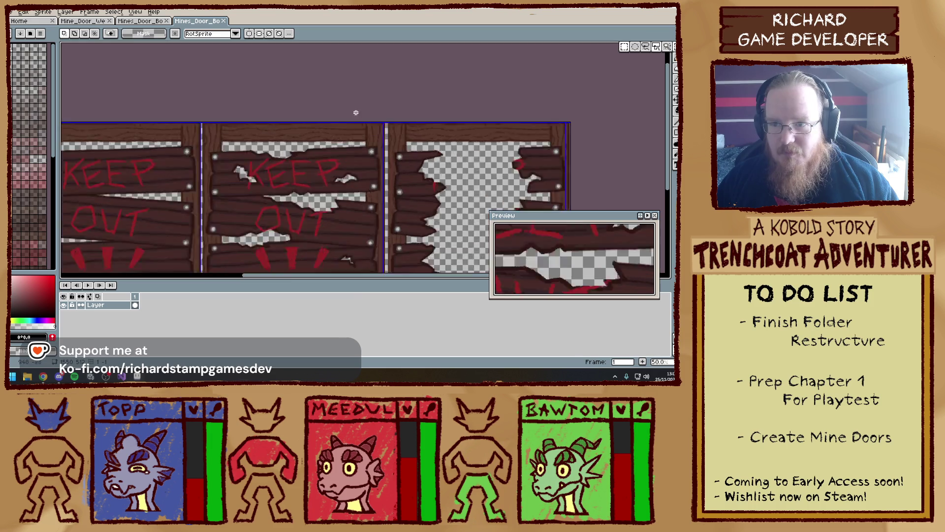
{"action": "scroll", "coordinate": [225, 112], "scroll_direction": "left", "scroll_amount": 2}
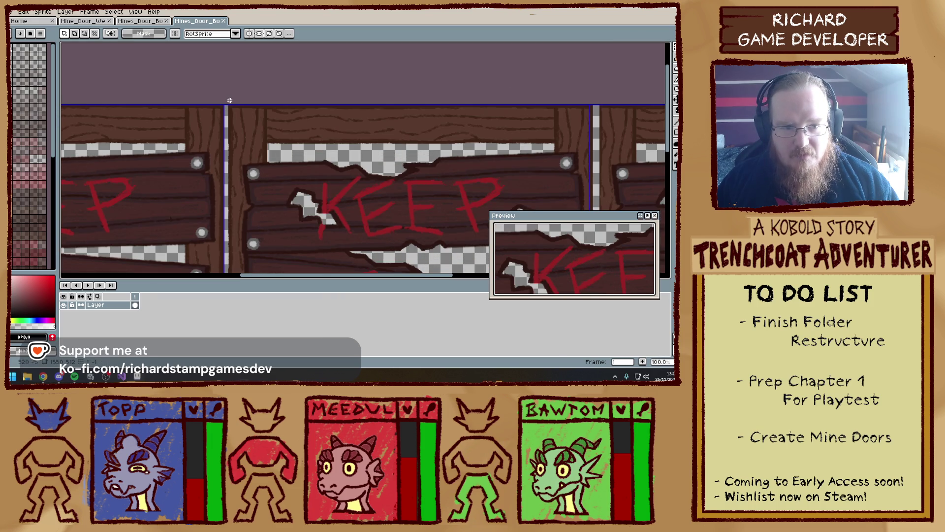
{"action": "scroll", "coordinate": [240, 99], "scroll_direction": "up", "scroll_amount": 2}
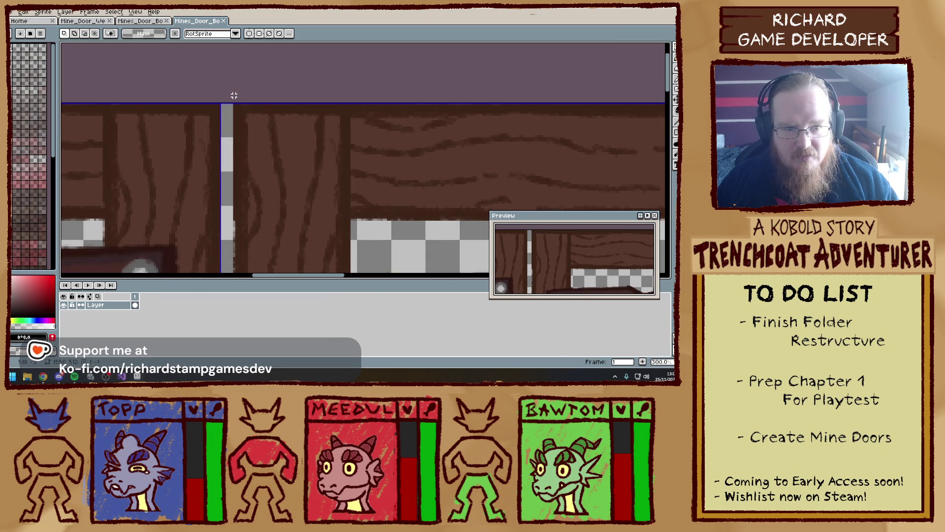
{"action": "scroll", "coordinate": [234, 95], "scroll_direction": "down", "scroll_amount": 5}
{"action": "scroll", "coordinate": [234, 95], "scroll_direction": "right", "scroll_amount": 1}
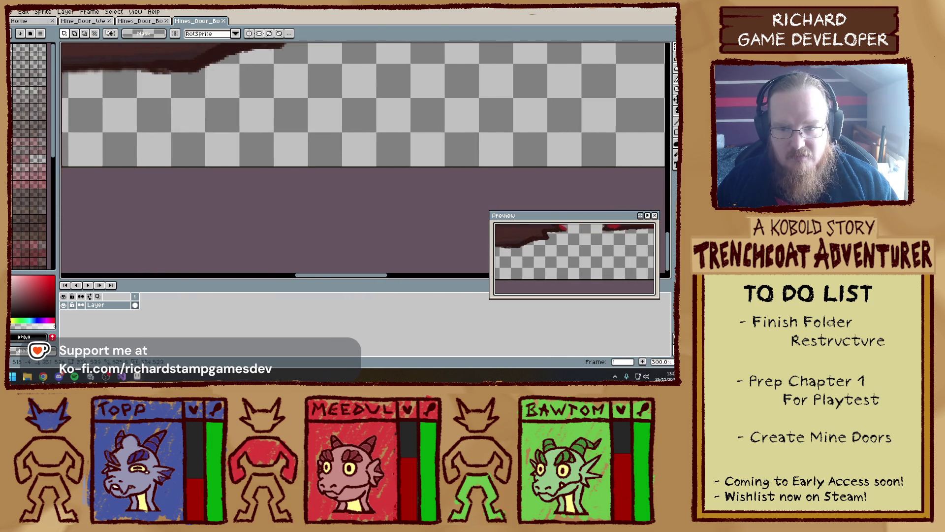
{"action": "scroll", "coordinate": [497, 204], "scroll_direction": "up", "scroll_amount": 3}
{"action": "scroll", "coordinate": [498, 203], "scroll_direction": "down", "scroll_amount": 3}
{"action": "scroll", "coordinate": [498, 204], "scroll_direction": "right", "scroll_amount": 3}
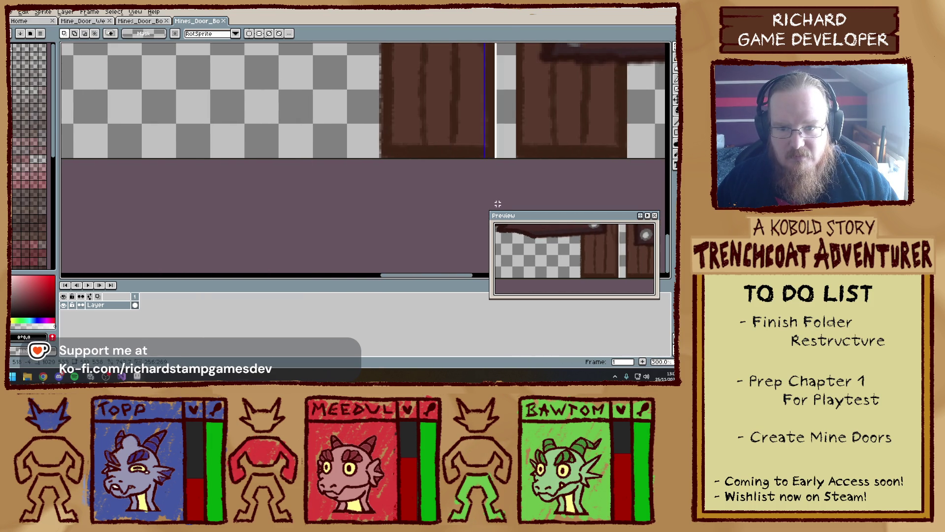
{"action": "scroll", "coordinate": [467, 197], "scroll_direction": "down", "scroll_amount": 5}
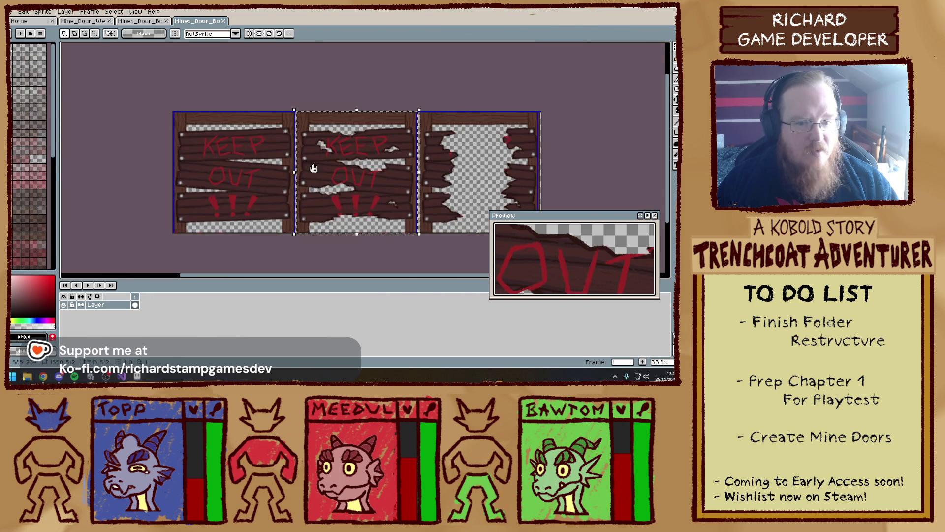
{"action": "left_click", "coordinate": [313, 168]}
{"action": "scroll", "coordinate": [313, 169], "scroll_direction": "up", "scroll_amount": 9}
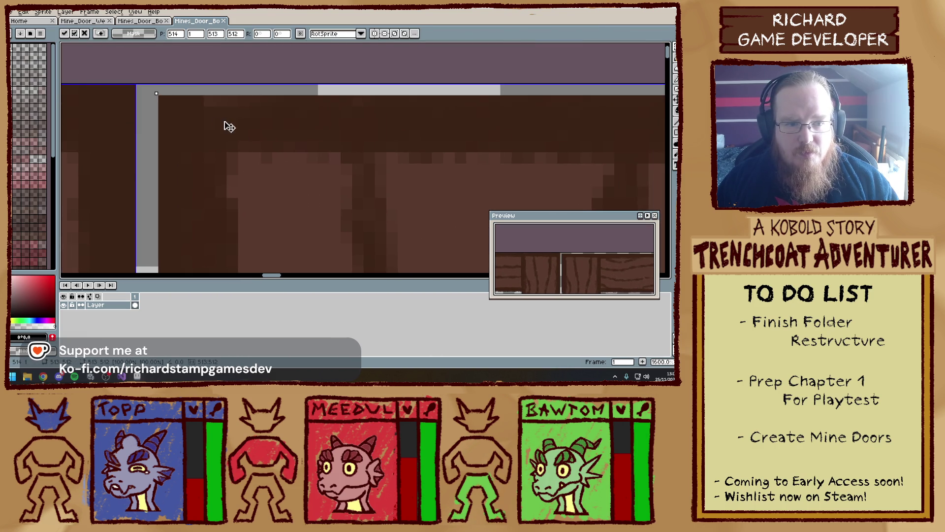
{"action": "scroll", "coordinate": [229, 127], "scroll_direction": "right", "scroll_amount": 2}
{"action": "key", "text": "Return"}
- Paste the copied door panel and commit it
{"action": "scroll", "coordinate": [332, 148], "scroll_direction": "down", "scroll_amount": 4}
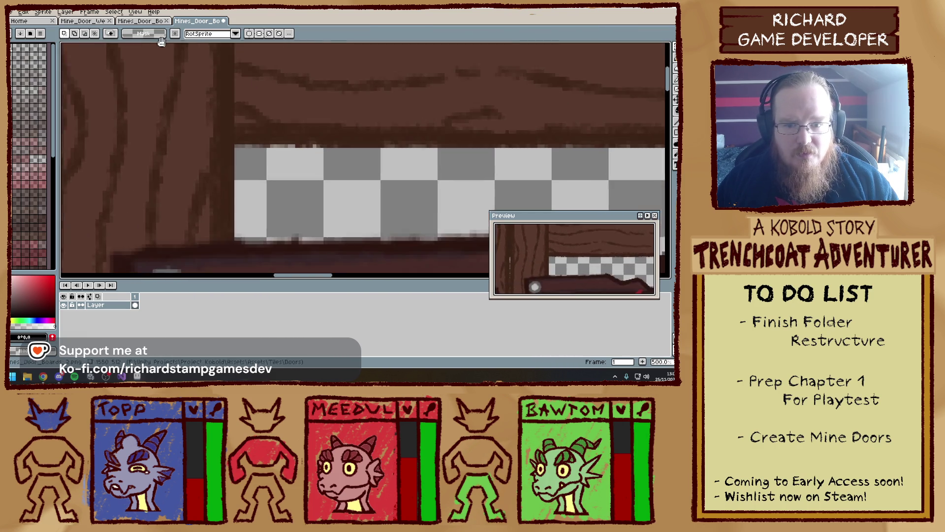
{"action": "scroll", "coordinate": [279, 122], "scroll_direction": "down", "scroll_amount": 5}
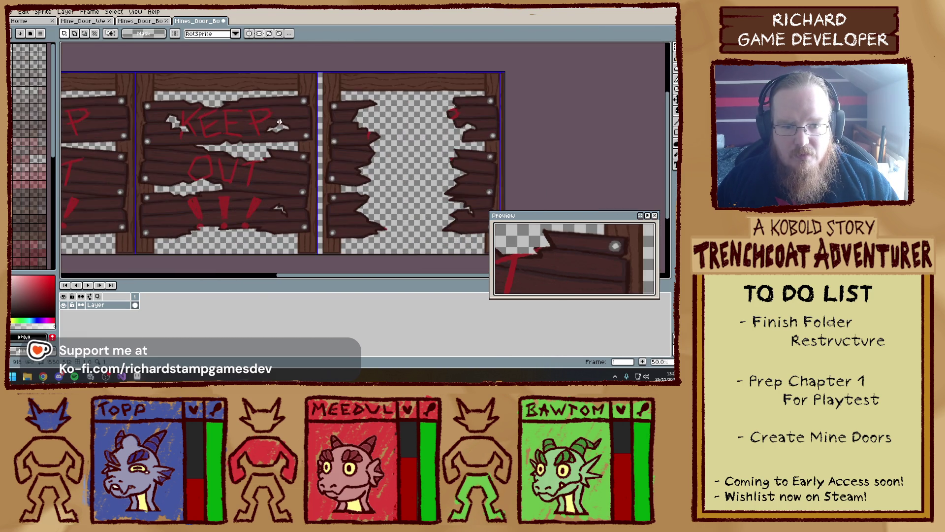
{"action": "scroll", "coordinate": [360, 108], "scroll_direction": "up", "scroll_amount": 3}
{"action": "scroll", "coordinate": [344, 99], "scroll_direction": "down", "scroll_amount": 4}
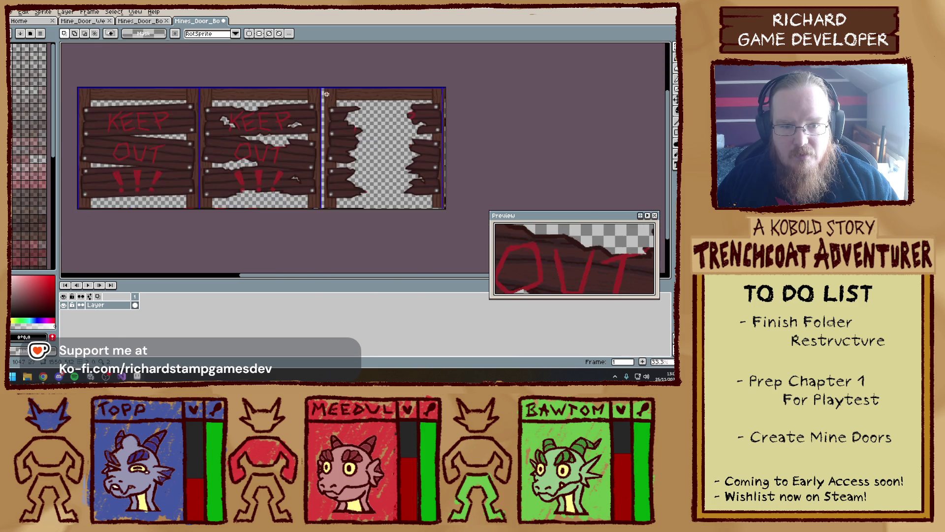
{"action": "scroll", "coordinate": [323, 83], "scroll_direction": "up", "scroll_amount": 1}
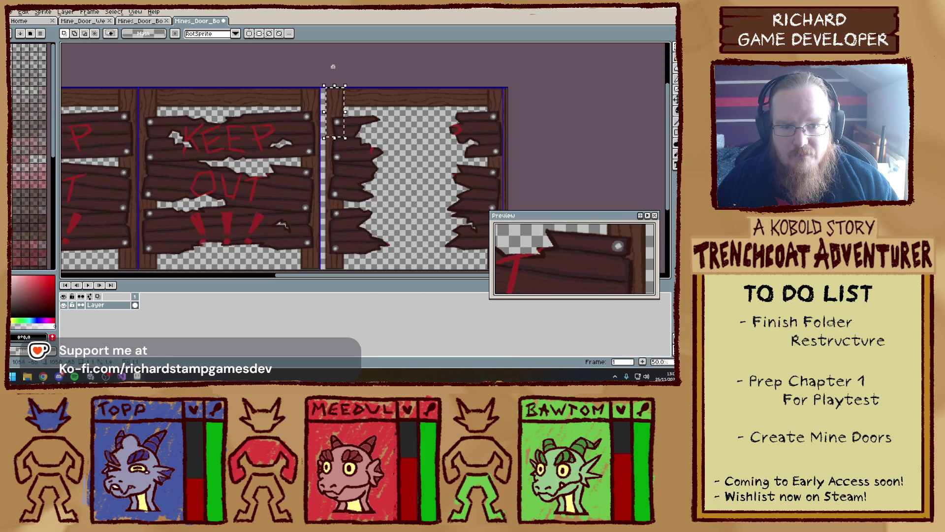
{"action": "scroll", "coordinate": [408, 222], "scroll_direction": "up", "scroll_amount": 1}
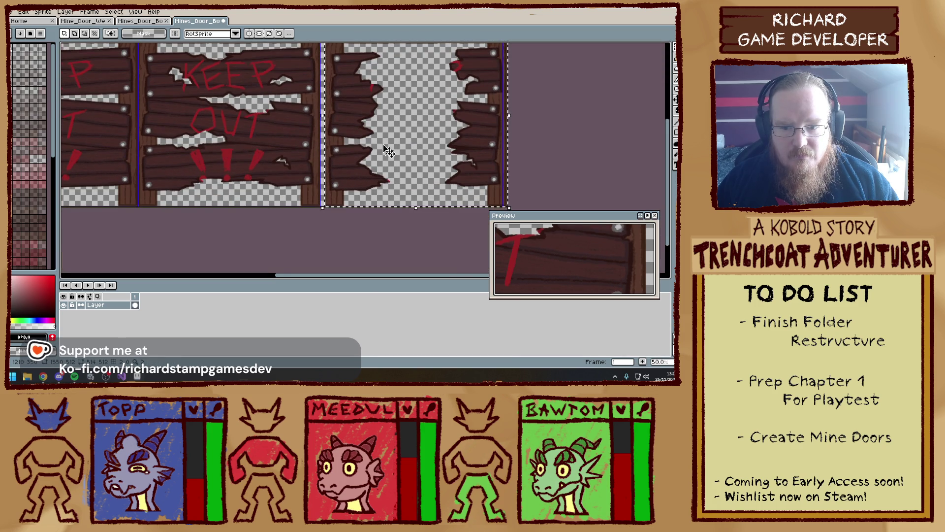
{"action": "scroll", "coordinate": [389, 164], "scroll_direction": "up", "scroll_amount": 4}
{"action": "key", "text": "ctrl+v"}
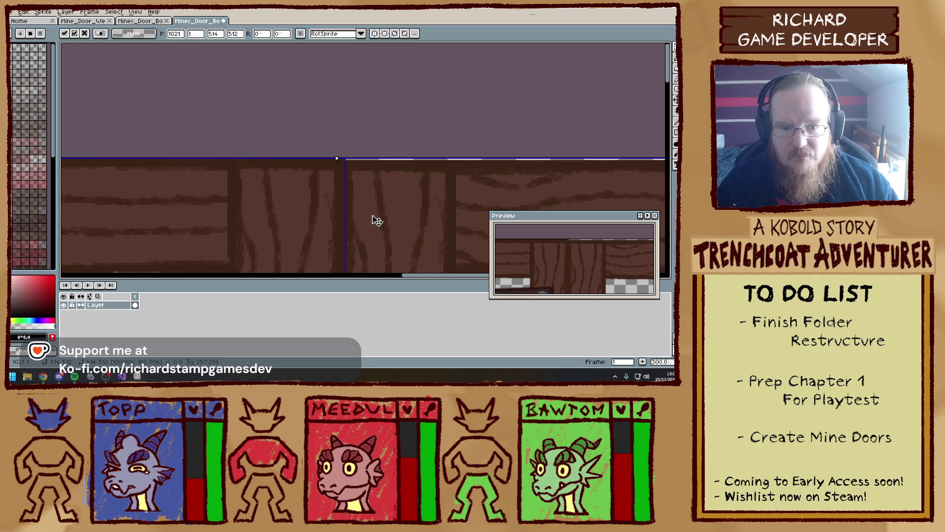
{"action": "key", "text": "Return"}
{"action": "scroll", "coordinate": [341, 192], "scroll_direction": "down", "scroll_amount": 5}
{"action": "scroll", "coordinate": [342, 191], "scroll_direction": "down", "scroll_amount": 2}
{"action": "scroll", "coordinate": [308, 132], "scroll_direction": "up", "scroll_amount": 1}
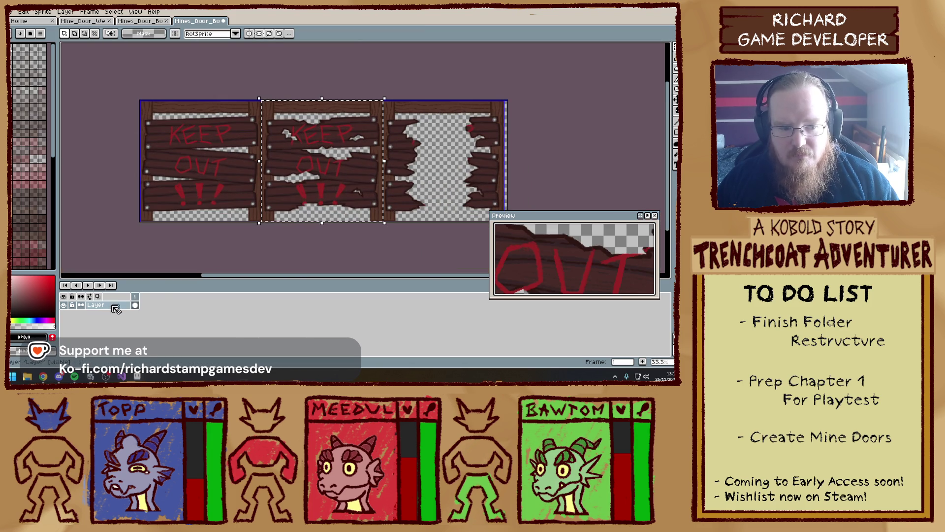
- Add a new Layer 1 and align the copied panel over the third door frame
{"action": "right_click", "coordinate": [109, 305]}
{"action": "mouse_move", "coordinate": [132, 314]}
{"action": "left_click", "coordinate": [187, 310]}
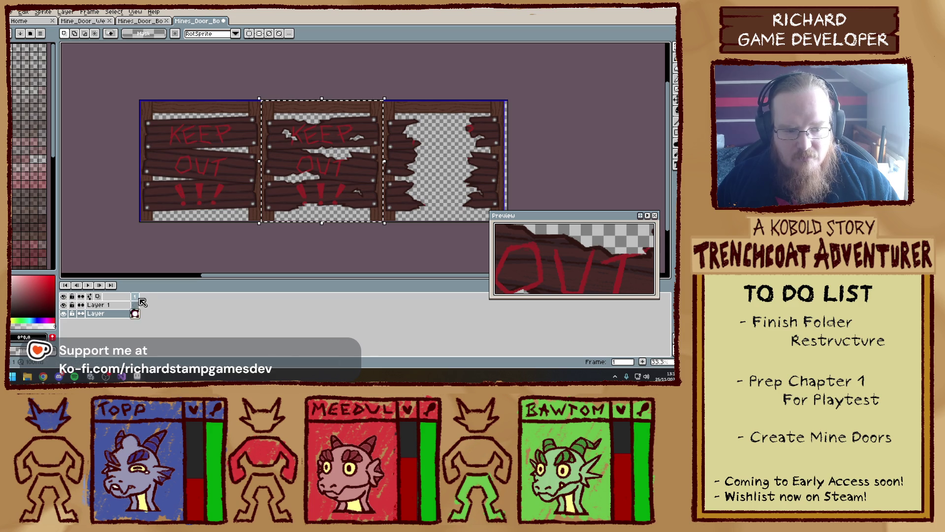
{"action": "left_click", "coordinate": [134, 305]}
{"action": "left_click_drag", "start_coordinate": [317, 157], "coordinate": [402, 158]}
{"action": "scroll", "coordinate": [403, 158], "scroll_direction": "up", "scroll_amount": 4}
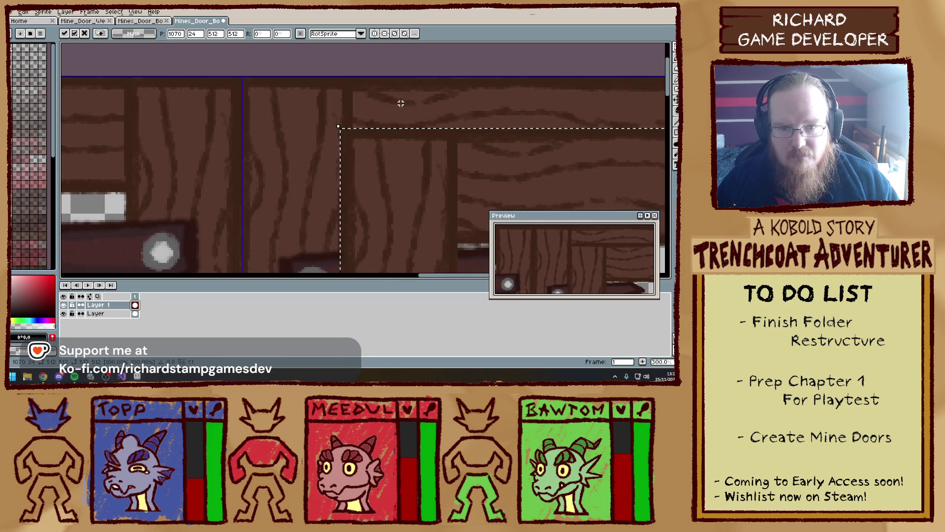
{"action": "mouse_move", "coordinate": [282, 118]}
{"action": "left_mouse_down"}
{"action": "mouse_move", "coordinate": [268, 114]}
{"action": "mouse_move", "coordinate": [295, 126]}
{"action": "left_mouse_up"}
{"action": "scroll", "coordinate": [241, 77], "scroll_direction": "up", "scroll_amount": 2}
{"action": "key", "text": "Return"}
{"action": "scroll", "coordinate": [350, 141], "scroll_direction": "down", "scroll_amount": 9}
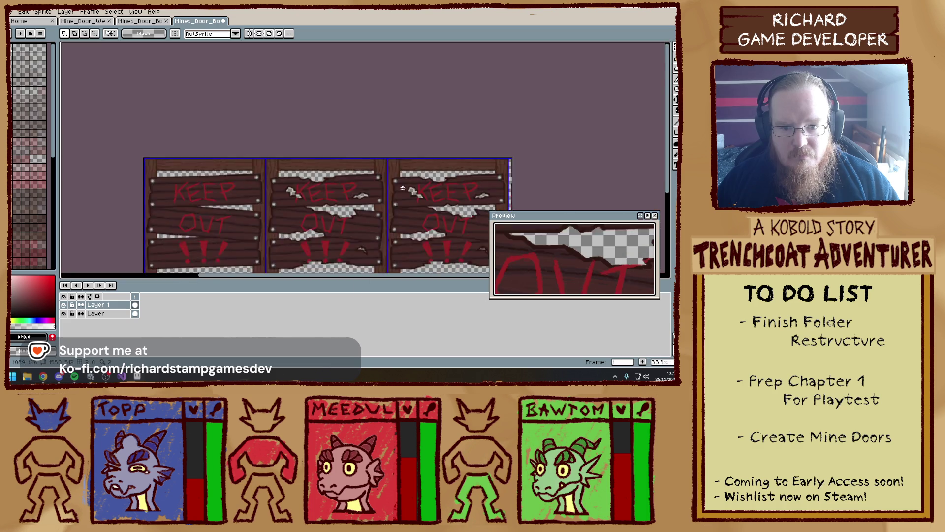
{"action": "scroll", "coordinate": [361, 162], "scroll_direction": "up", "scroll_amount": 2}
{"action": "scroll", "coordinate": [361, 163], "scroll_direction": "up", "scroll_amount": 1}
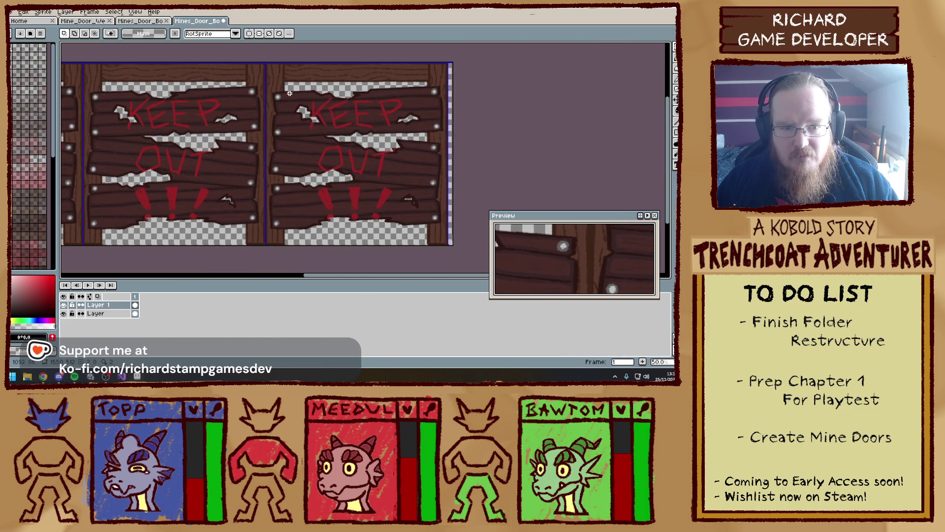
{"action": "scroll", "coordinate": [290, 93], "scroll_direction": "up", "scroll_amount": 1}
{"action": "scroll", "coordinate": [289, 89], "scroll_direction": "down", "scroll_amount": 5}
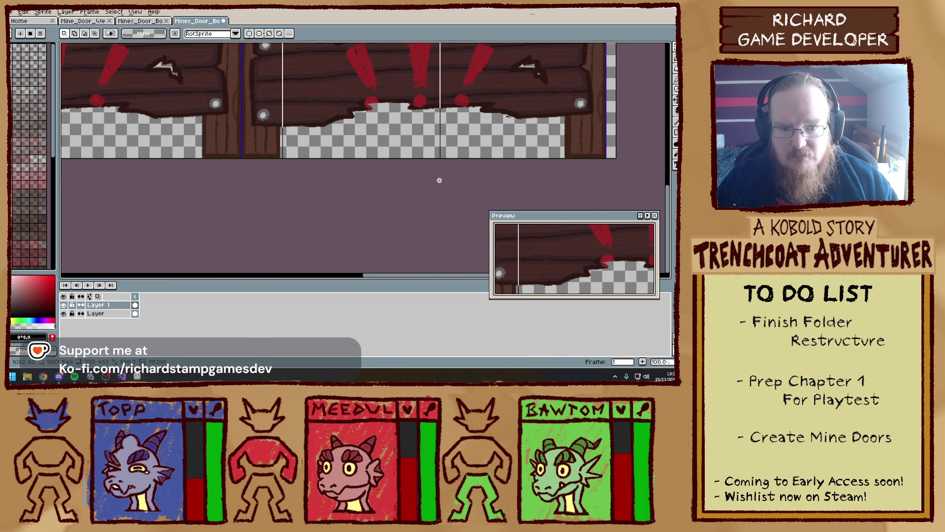
{"action": "scroll", "coordinate": [560, 205], "scroll_direction": "down", "scroll_amount": 2}
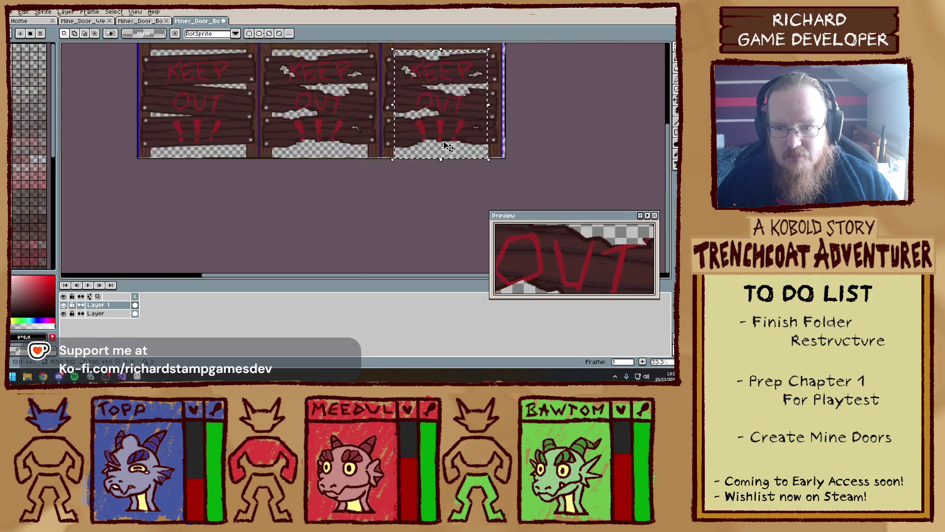
{"action": "scroll", "coordinate": [440, 127], "scroll_direction": "up", "scroll_amount": 3}
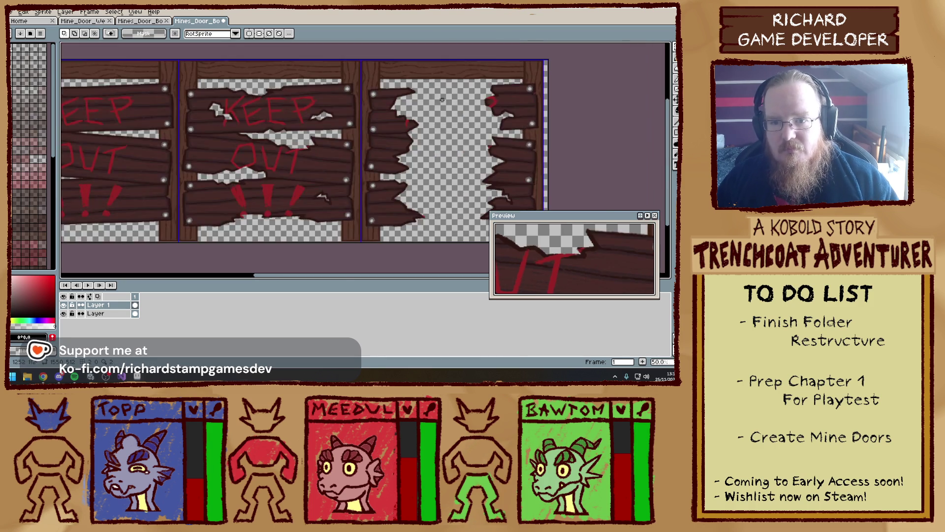
- Resize the door strip canvas to three 512-px frames, 1536 px wide
{"action": "key", "text": "ctrl+s"}
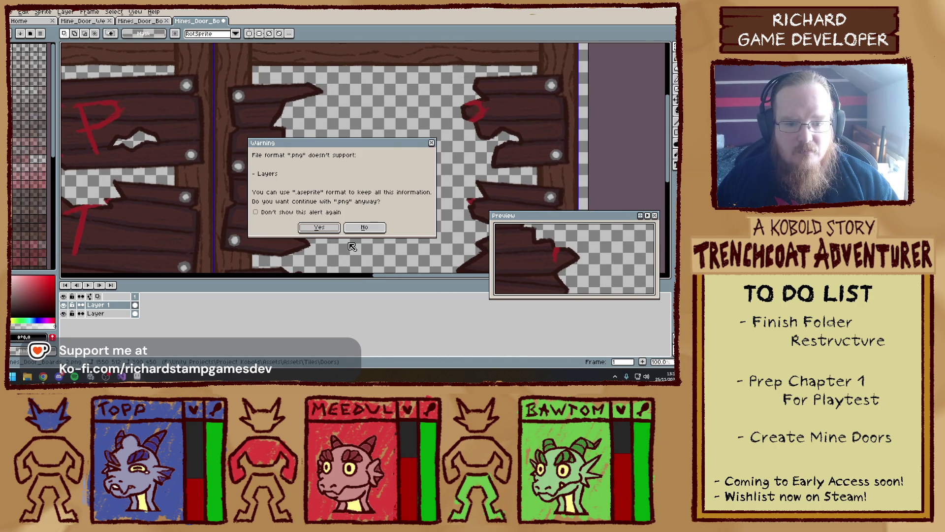
{"action": "key", "text": "Escape"}
{"action": "key", "text": "alt+s"}
{"action": "key", "text": "Down"}
{"action": "key", "text": "Down"}
{"action": "key", "text": "Down"}
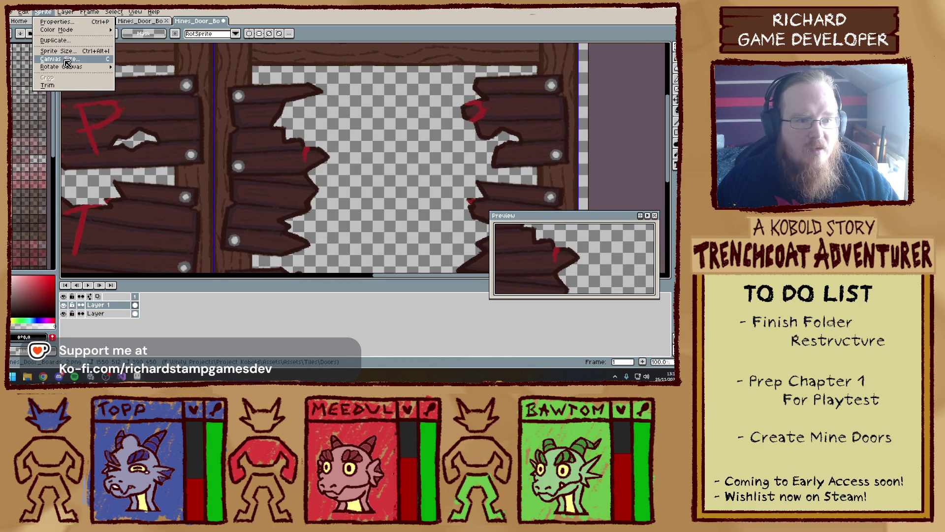
{"action": "key", "text": "Return"}
{"action": "type", "text": "512"}
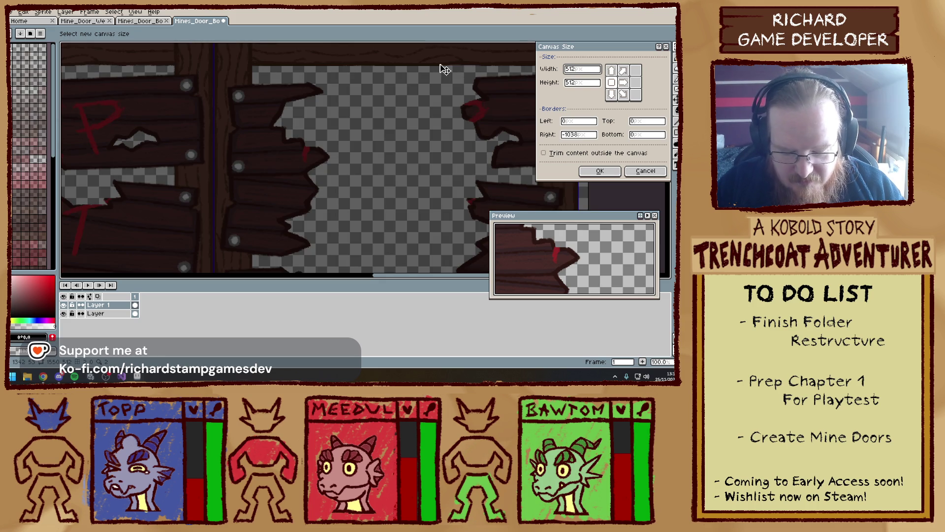
{"action": "key", "text": "Return"}
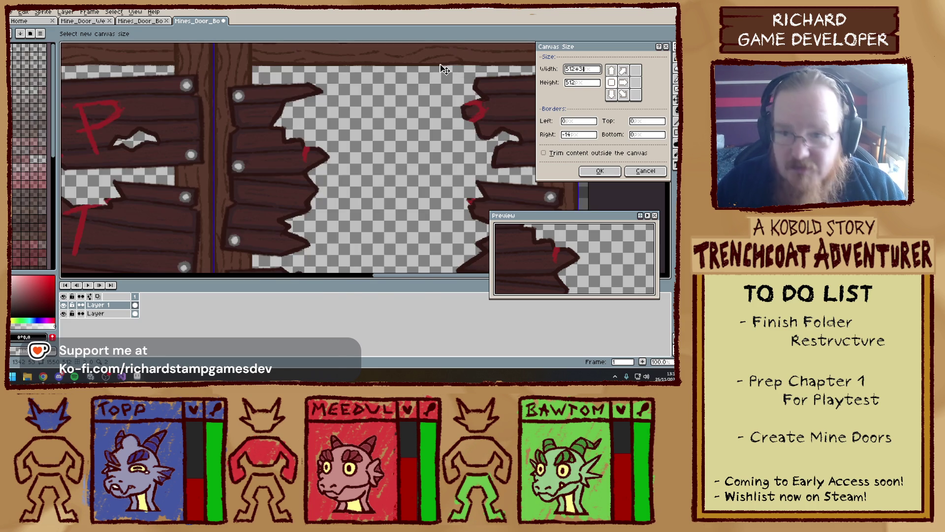
- Save the trimmed strip as a PNG, accepting the layers warning
{"action": "key", "text": "ctrl+s"}
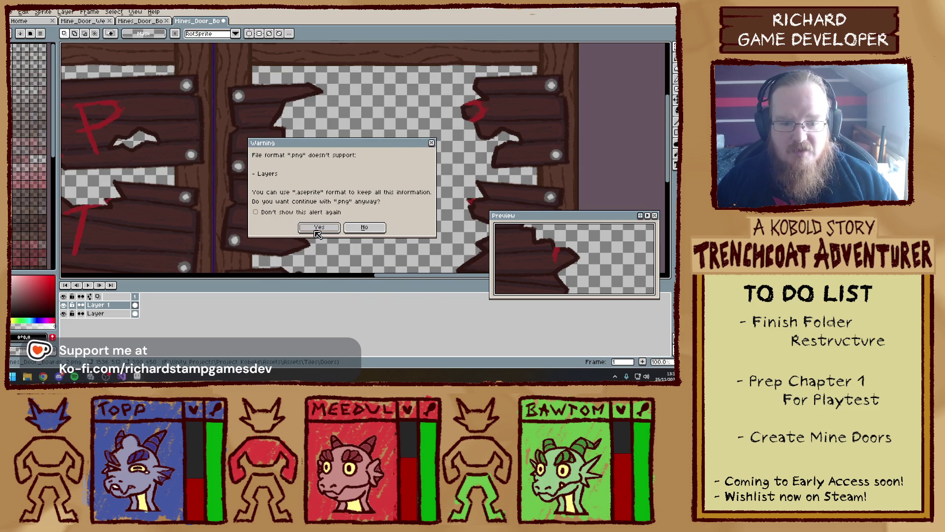
{"action": "left_click", "coordinate": [318, 231]}
{"action": "key", "text": "ctrl+s"}
{"action": "left_click", "coordinate": [327, 234]}
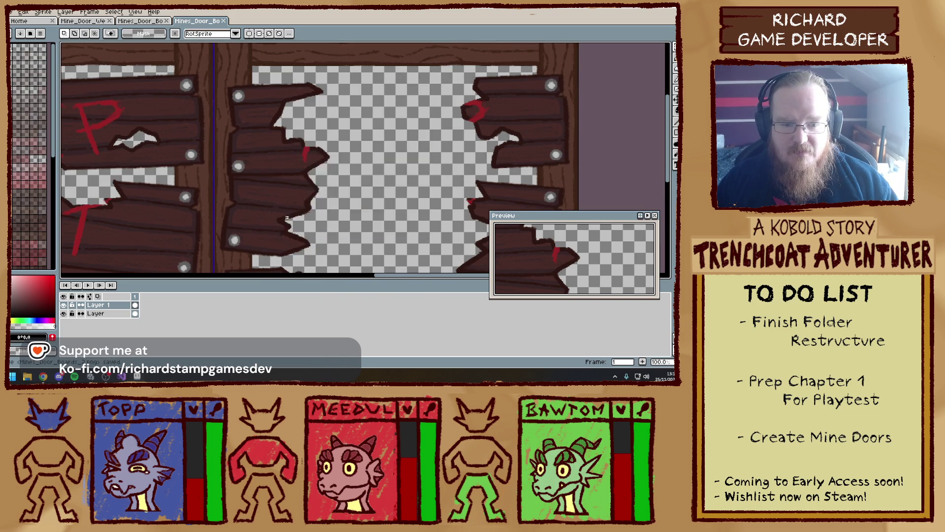
{"action": "scroll", "coordinate": [327, 233], "scroll_direction": "down", "scroll_amount": 3}
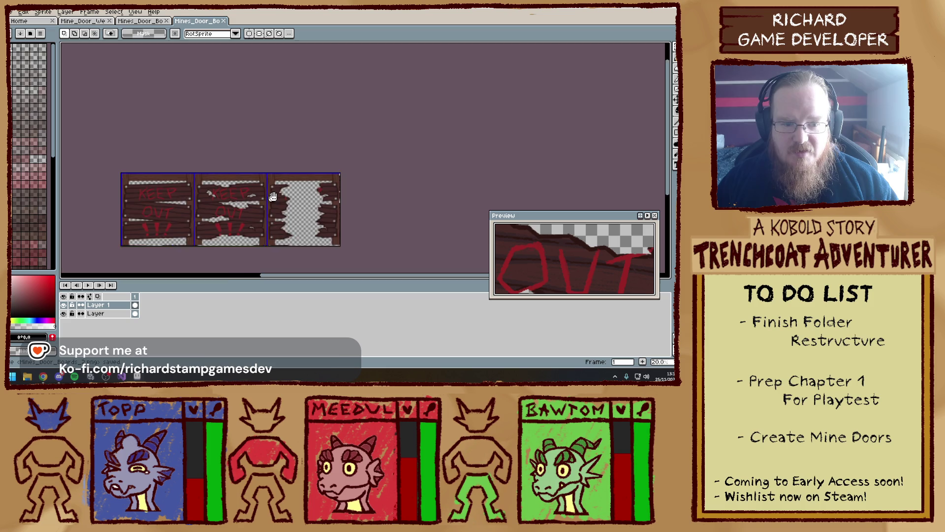
{"action": "left_click", "coordinate": [121, 377]}
- Select DoorTile_Mine_Base and inspect its DoorQuad, which uses Door_Mine_Boards_1_1
{"action": "left_click", "coordinate": [90, 377]}
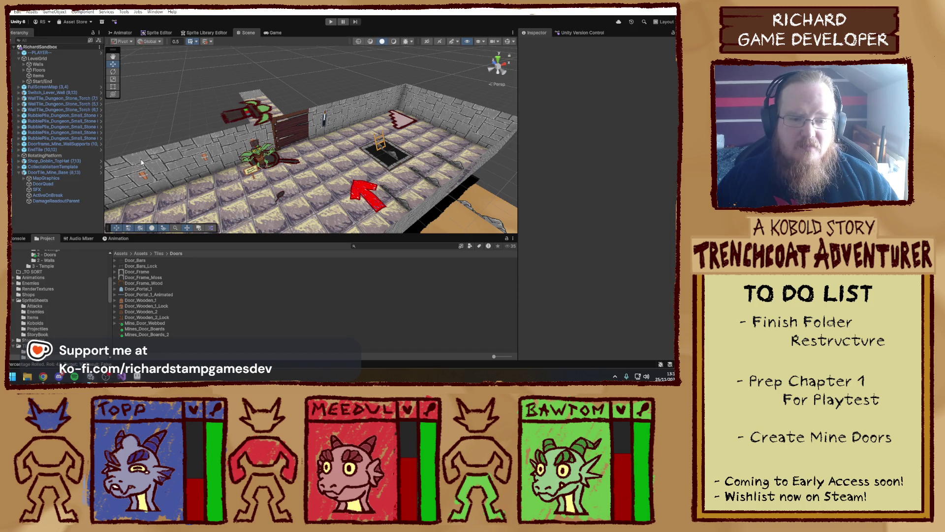
{"action": "left_click", "coordinate": [286, 135]}
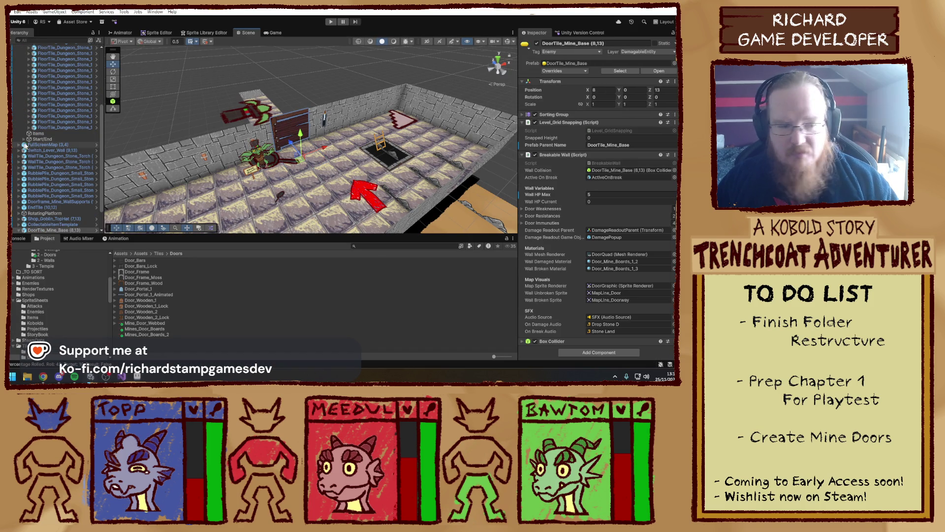
{"action": "scroll", "coordinate": [33, 203], "scroll_direction": "down", "scroll_amount": 1}
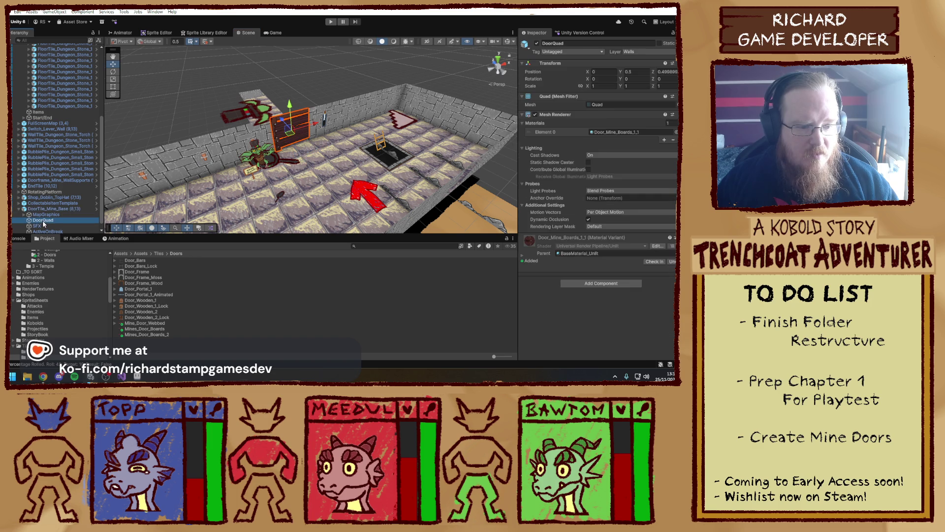
{"action": "left_click", "coordinate": [45, 214]}
{"action": "left_click", "coordinate": [49, 220]}
{"action": "scroll", "coordinate": [49, 216], "scroll_direction": "down", "scroll_amount": 1}
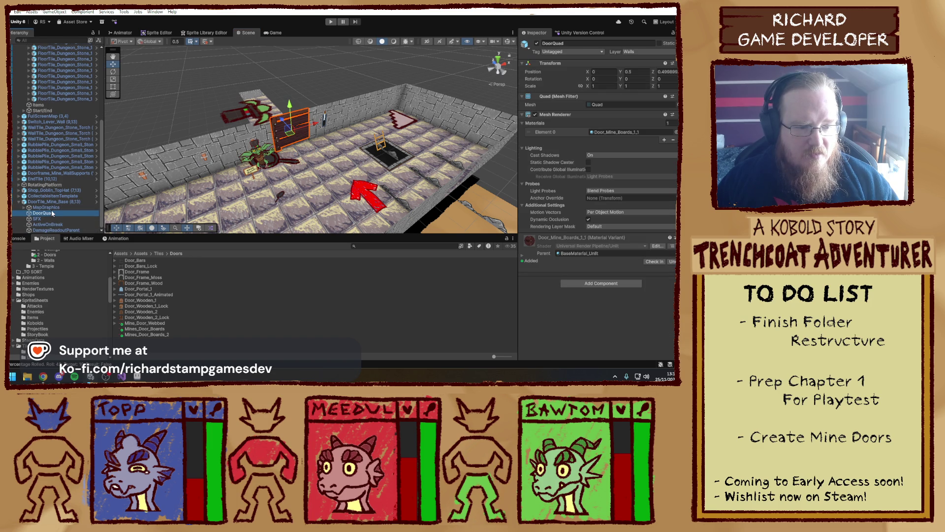
- Set Tiling X to 0.33 on all nine mine door materials
{"action": "left_click", "coordinate": [605, 133]}
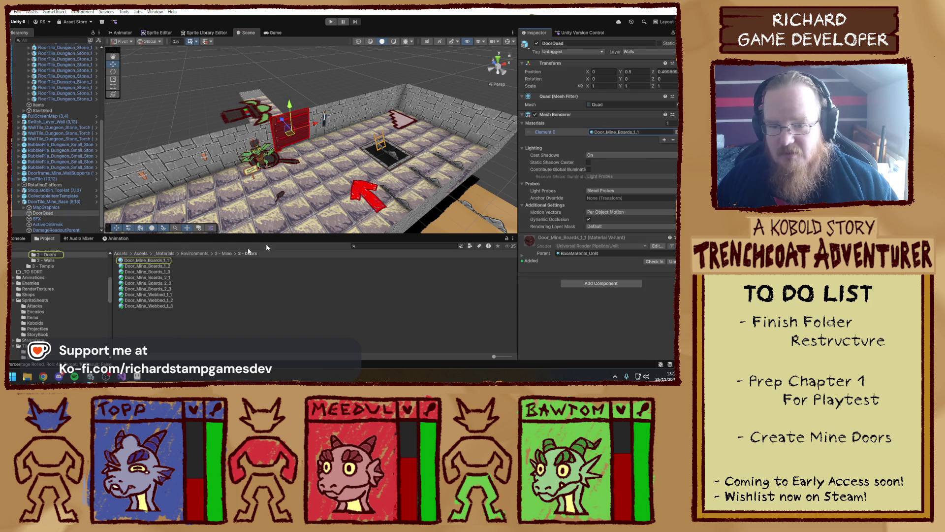
{"action": "left_click", "coordinate": [151, 261]}
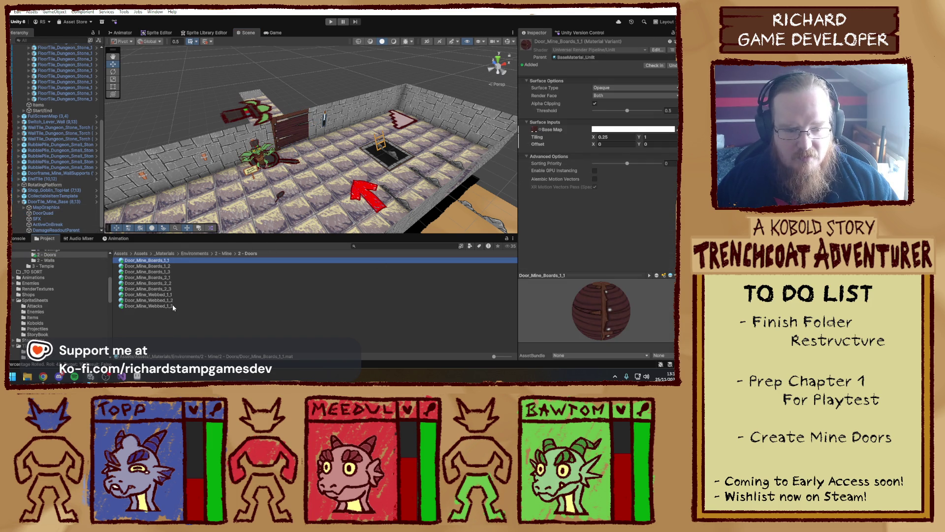
{"action": "left_click", "coordinate": [172, 305], "text": "shift"}
{"action": "left_click", "coordinate": [610, 134]}
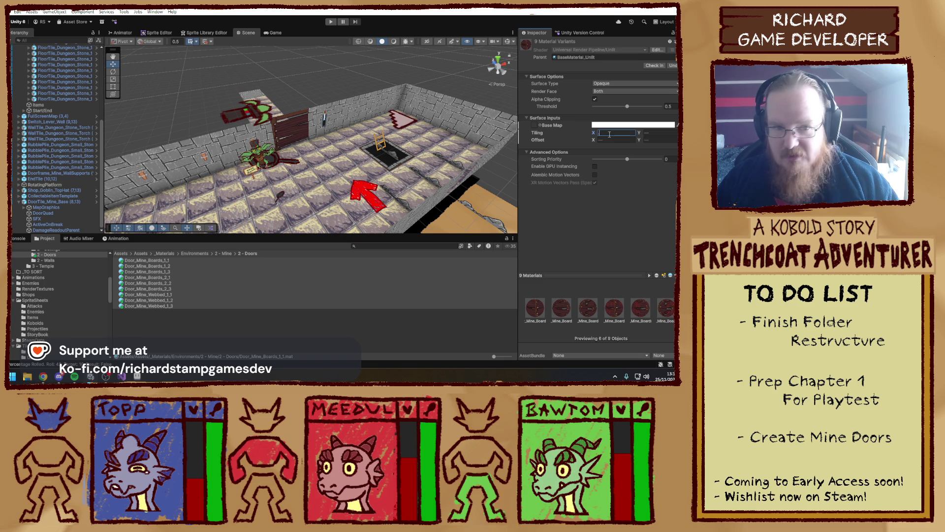
- Adjust the horizontal offset of Door_Mine_Boards_1_2, Boards_2_2 and Webbed_1_2
{"action": "left_click", "coordinate": [172, 266]}
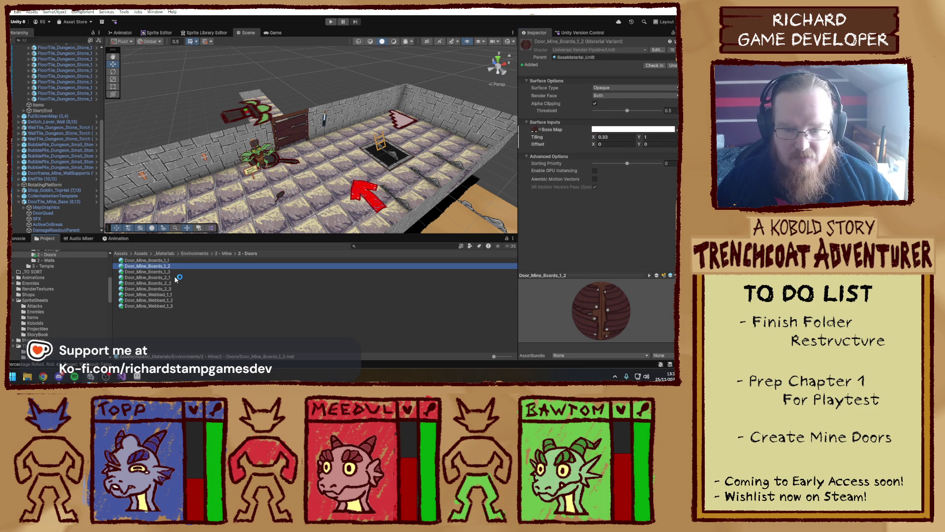
{"action": "left_click", "coordinate": [174, 284], "text": "ctrl"}
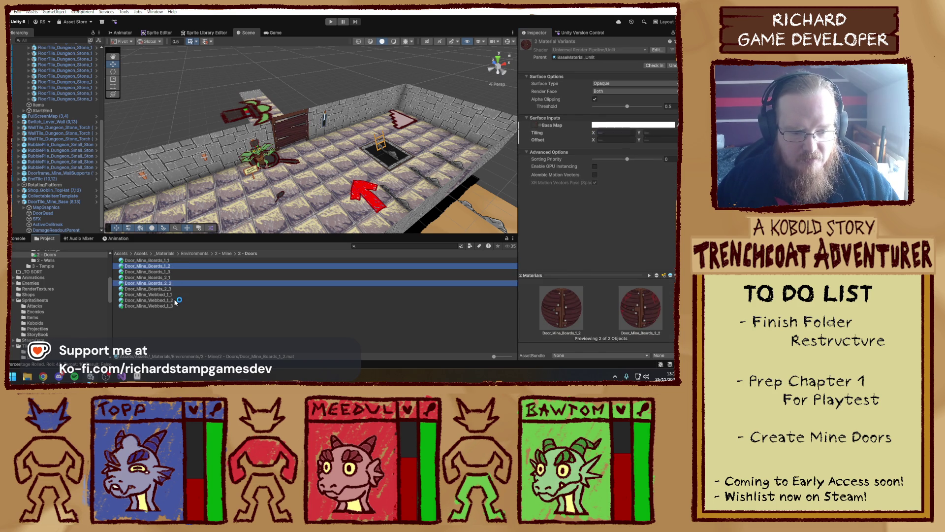
{"action": "left_click", "coordinate": [175, 301], "text": "ctrl"}
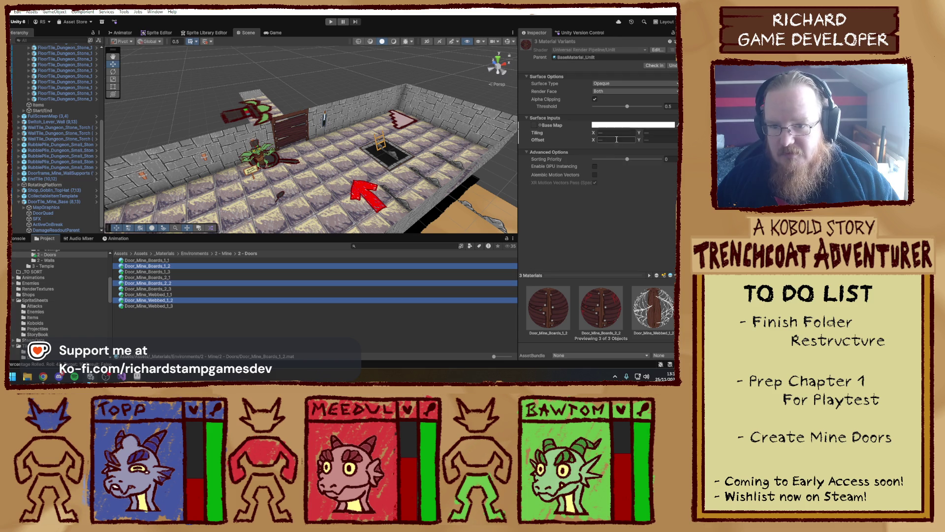
{"action": "left_click", "coordinate": [616, 139]}
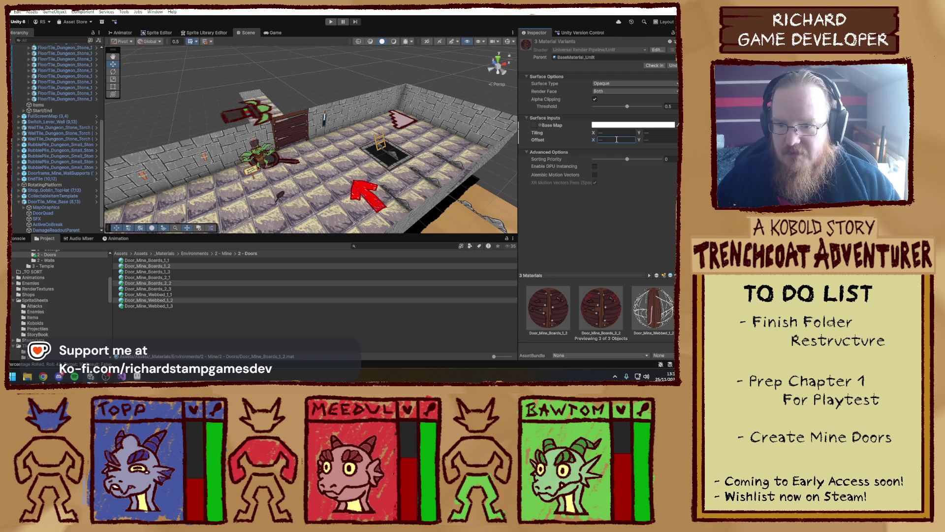
- Set Offset X to 2/3 on Door_Mine_Boards_1_3, Boards_2_3 and Webbed_1_3
{"action": "left_click", "coordinate": [170, 271]}
{"action": "left_click", "coordinate": [173, 289]}
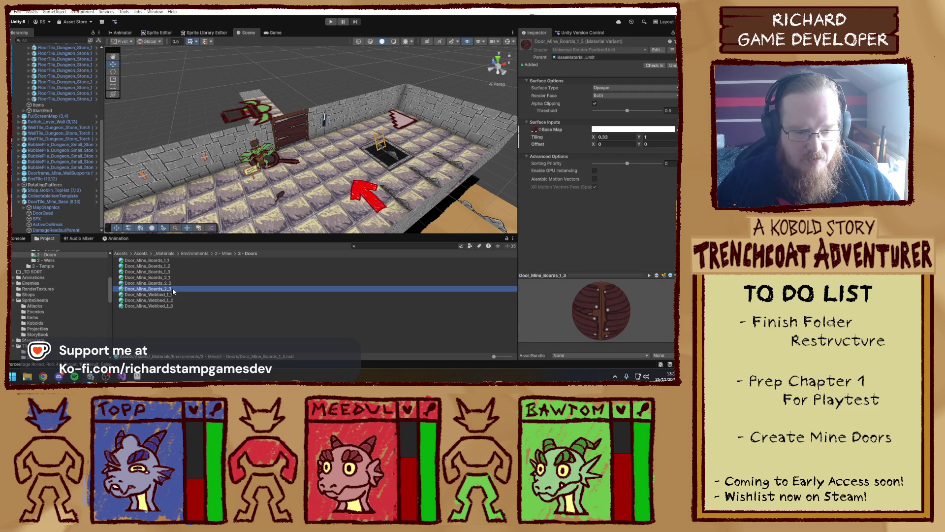
{"action": "left_click", "coordinate": [170, 306], "text": "ctrl"}
{"action": "left_click", "coordinate": [170, 271], "text": "ctrl"}
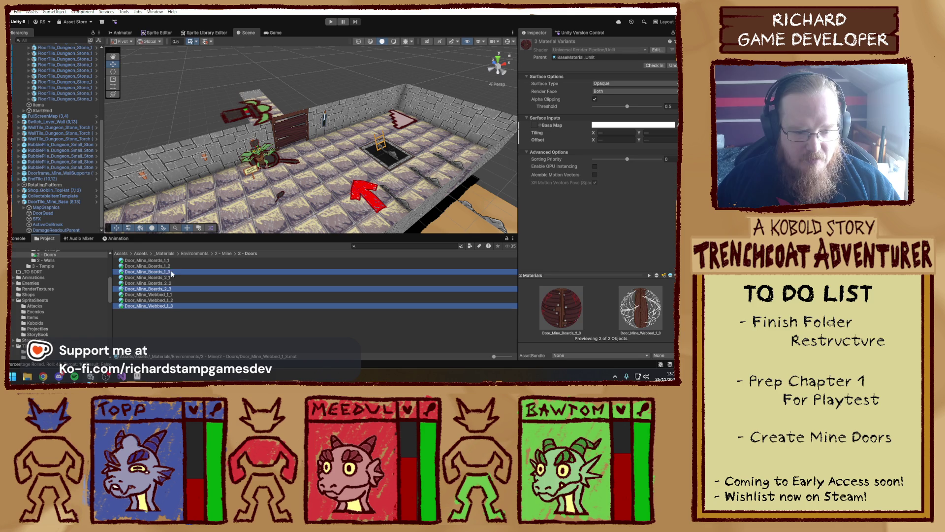
{"action": "left_click", "coordinate": [605, 140]}
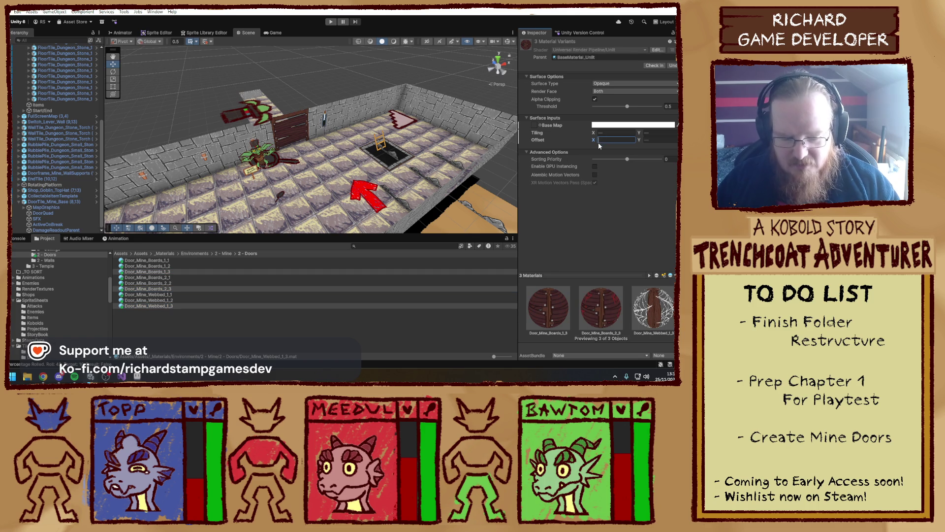
{"action": "type", "text": "2/3"}
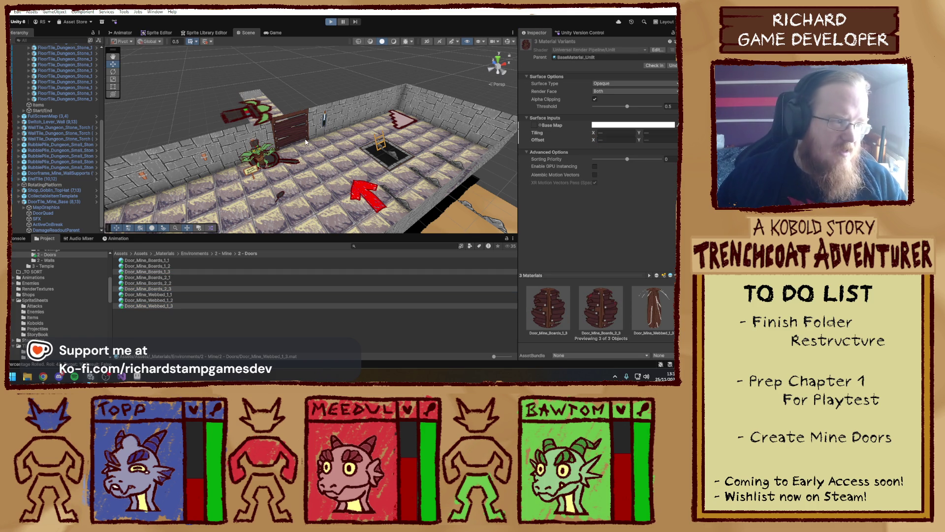
- In play mode, attack the boarded door until it breaks, walk through, then stop
{"action": "key", "text": "Up"}
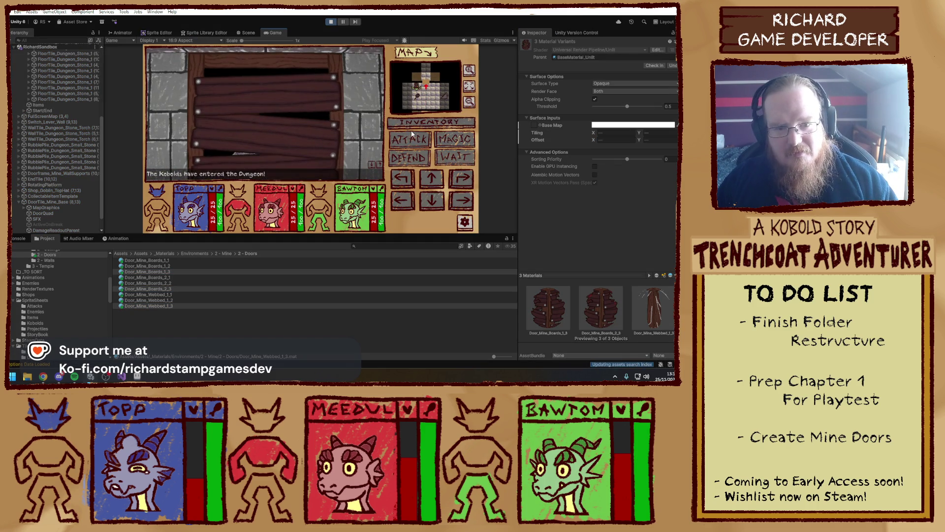
{"action": "left_click", "coordinate": [424, 143]}
{"action": "left_click", "coordinate": [421, 144]}
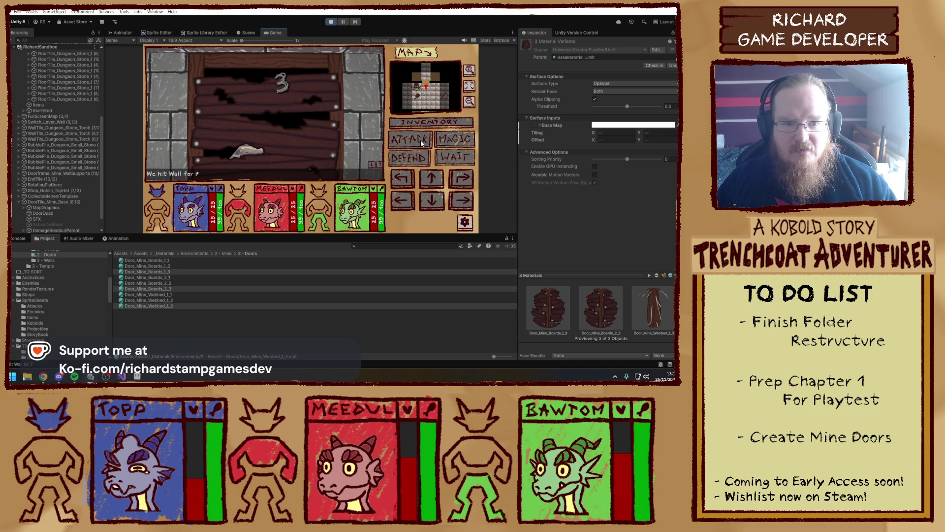
{"action": "left_click", "coordinate": [421, 143]}
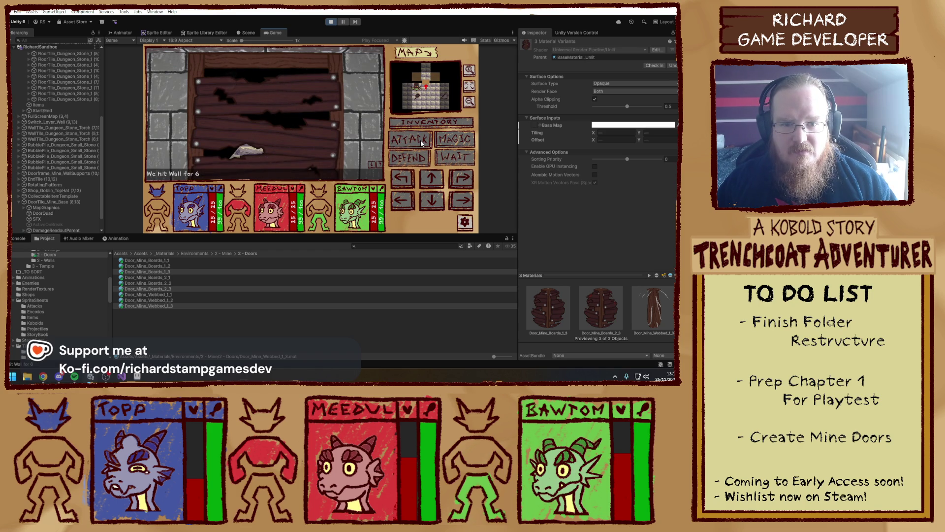
{"action": "left_click", "coordinate": [421, 144]}
{"action": "key", "text": "w"}
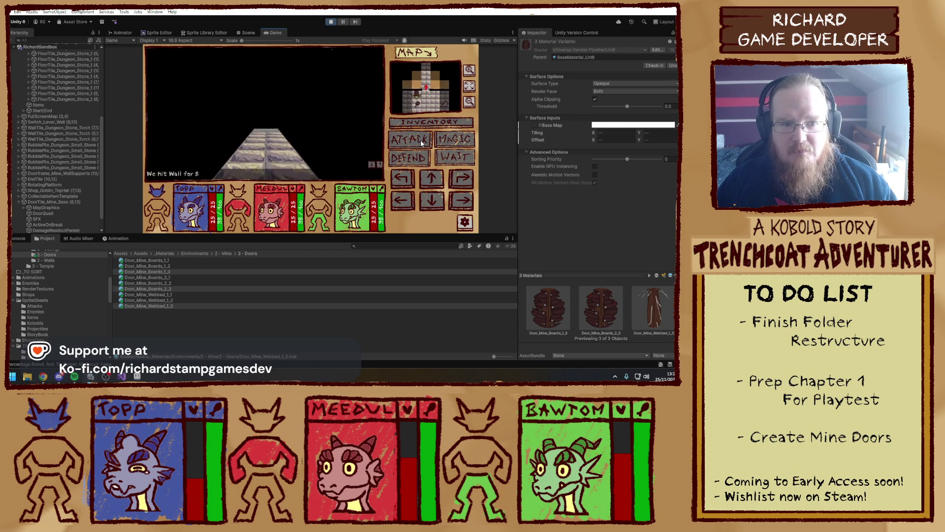
{"action": "key", "text": "ctrl+s"}
{"action": "key", "text": "w"}
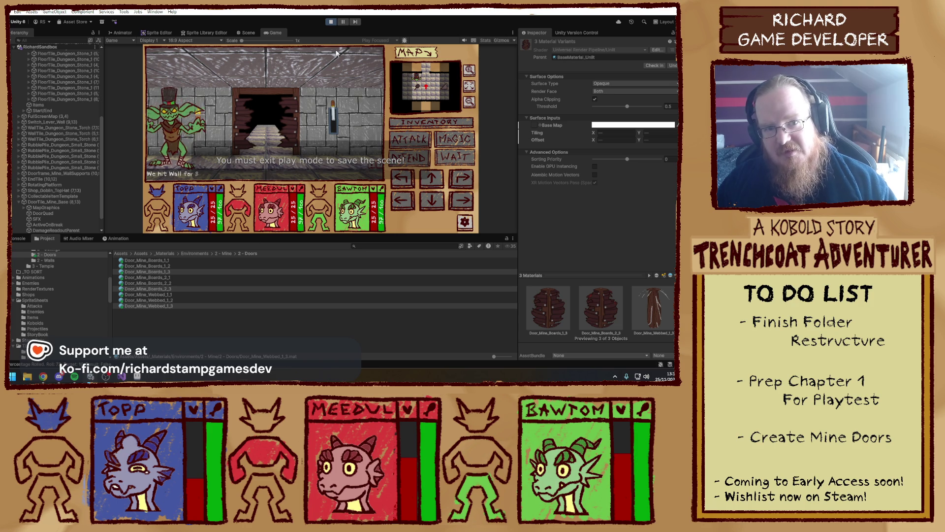
{"action": "key", "text": "ctrl+p"}
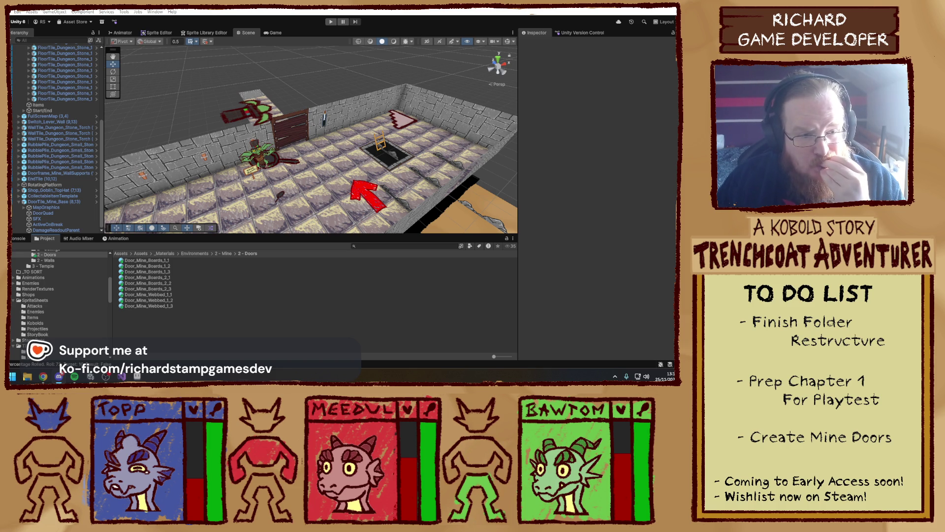
- Rename the scene door to DoorTile_Mine_Boards_1 and apply all overrides to its prefab
{"action": "left_click", "coordinate": [63, 202]}
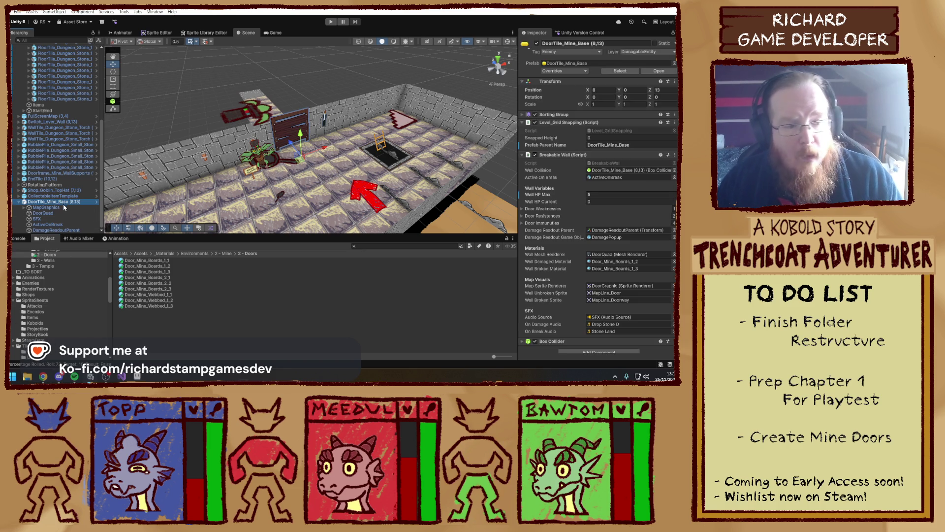
{"action": "key", "text": "ctrl+z"}
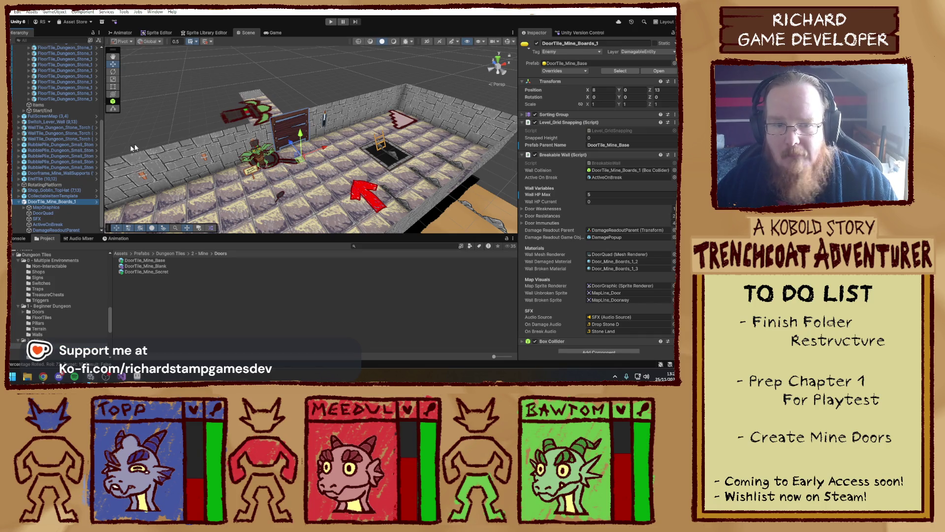
{"action": "left_click", "coordinate": [580, 72]}
{"action": "left_click", "coordinate": [627, 123]}
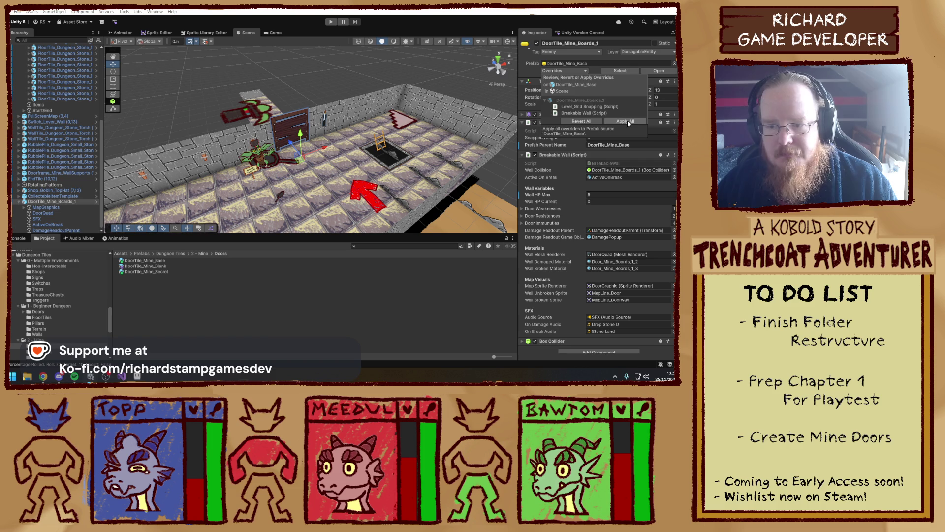
- Move the SFX object under MapGraphics and place a DoorTile_Mine_Base door in the scene
{"action": "left_click_drag", "start_coordinate": [53, 221], "coordinate": [46, 207]}
{"action": "left_click", "coordinate": [392, 204]}
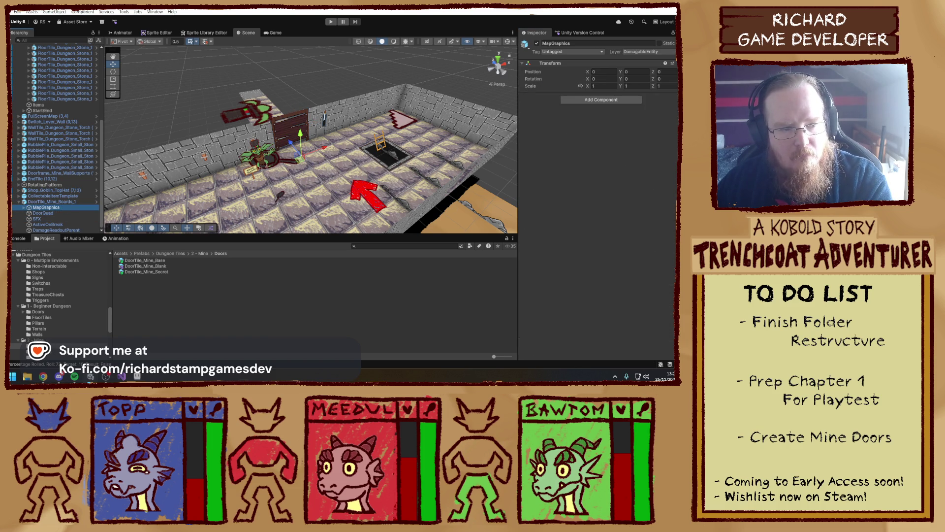
{"action": "left_click", "coordinate": [145, 261]}
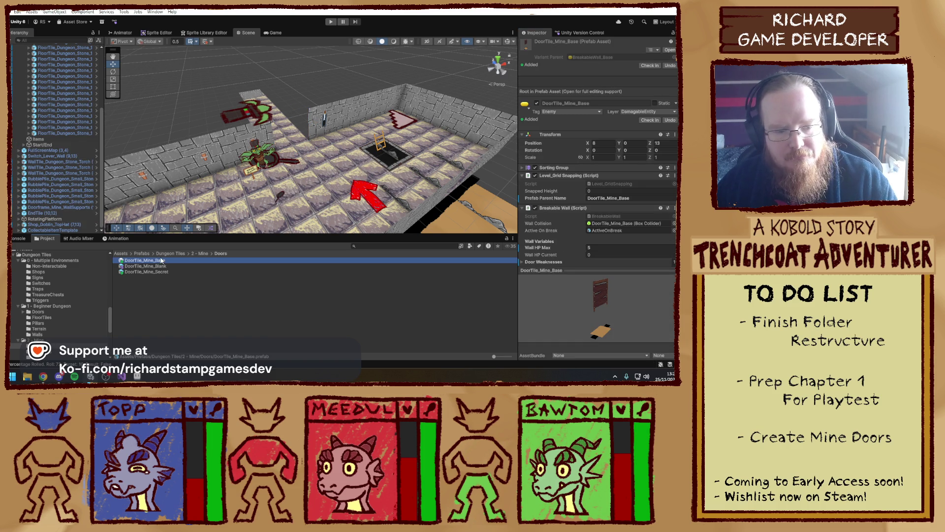
{"action": "left_click_drag", "start_coordinate": [161, 260], "coordinate": [298, 144]}
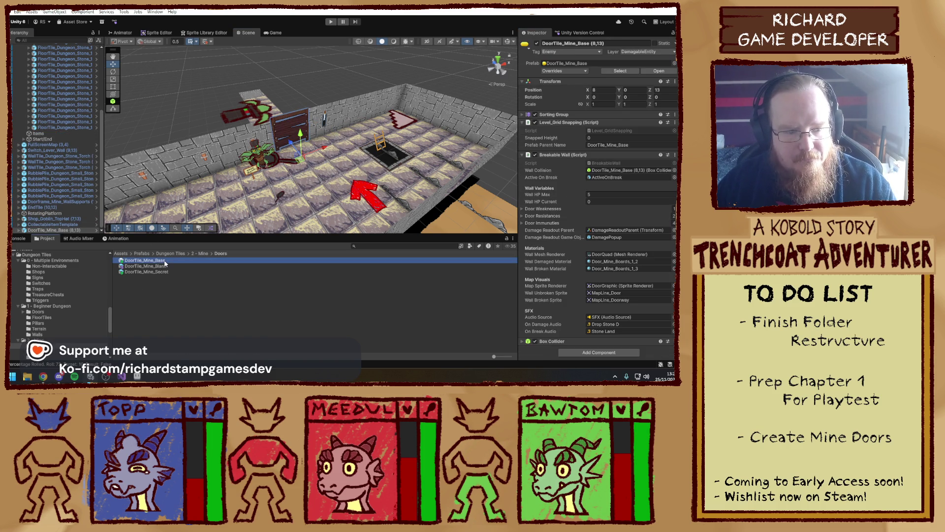
- Rename the base prefab to DoorTile_Mine_Boards_1 and duplicate it as DoorTile_Mine_Boards_2
{"action": "left_click", "coordinate": [164, 260]}
{"action": "type", "text": "oards"}
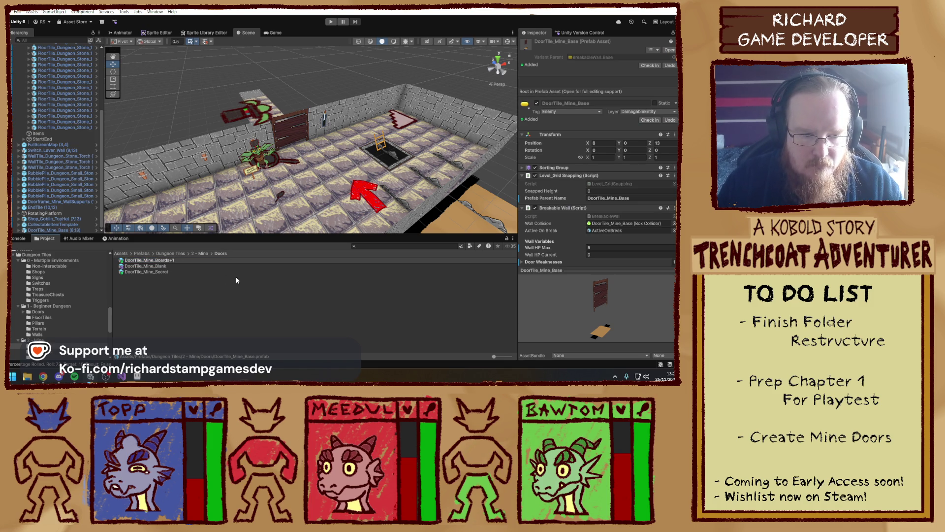
{"action": "type", "text": "_1"}
{"action": "key", "text": "Return"}
{"action": "key", "text": "Return"}
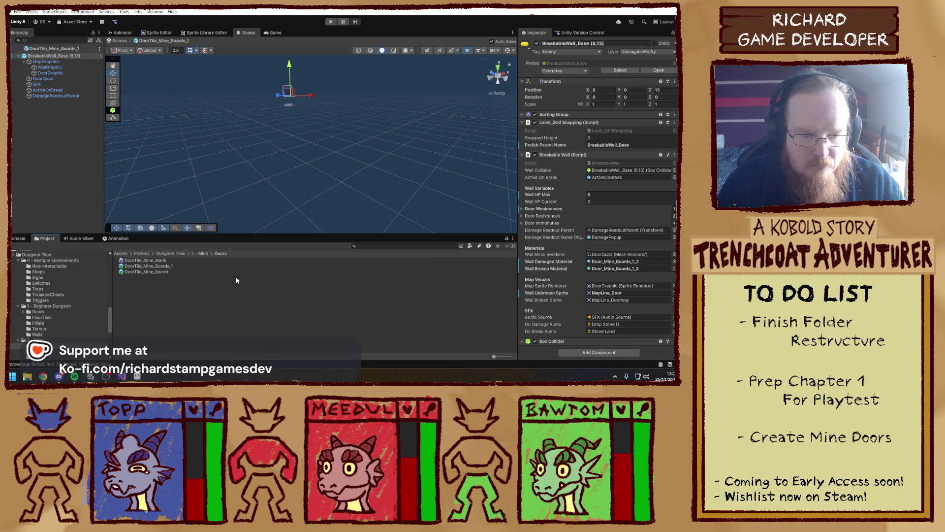
{"action": "left_click", "coordinate": [179, 266]}
{"action": "key", "text": "ctrl+d"}
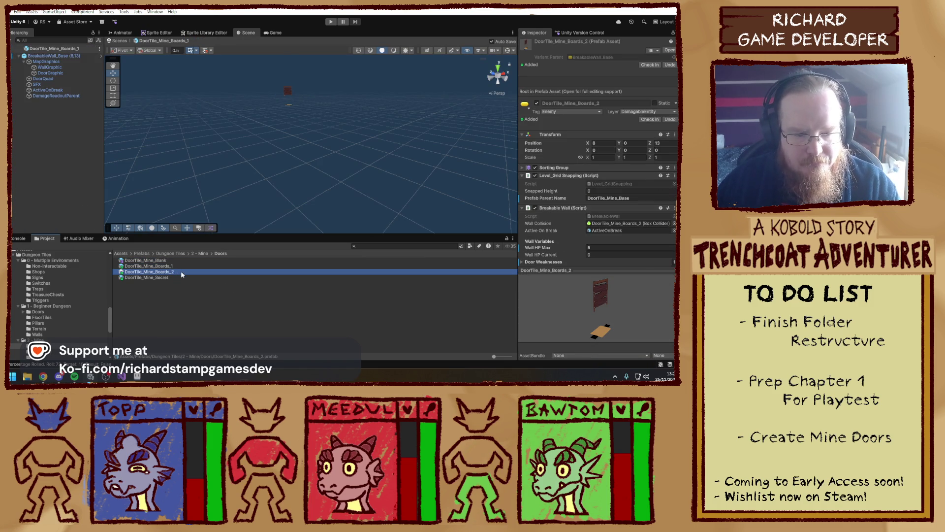
{"action": "key", "text": "Return"}
- Make a third copy of the boards prefab and rename it DoorTile_Mine_Webs_1
{"action": "key", "text": "ctrl+d"}
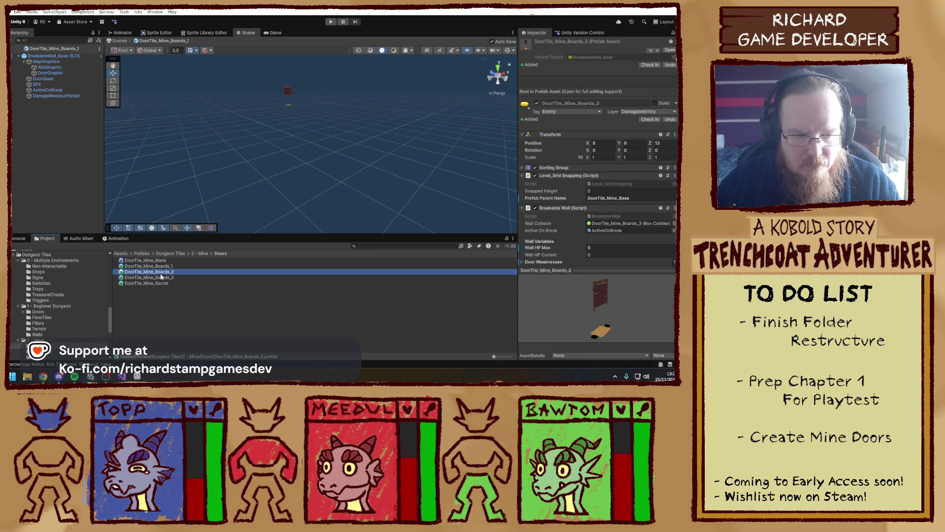
{"action": "double_click", "coordinate": [157, 278]}
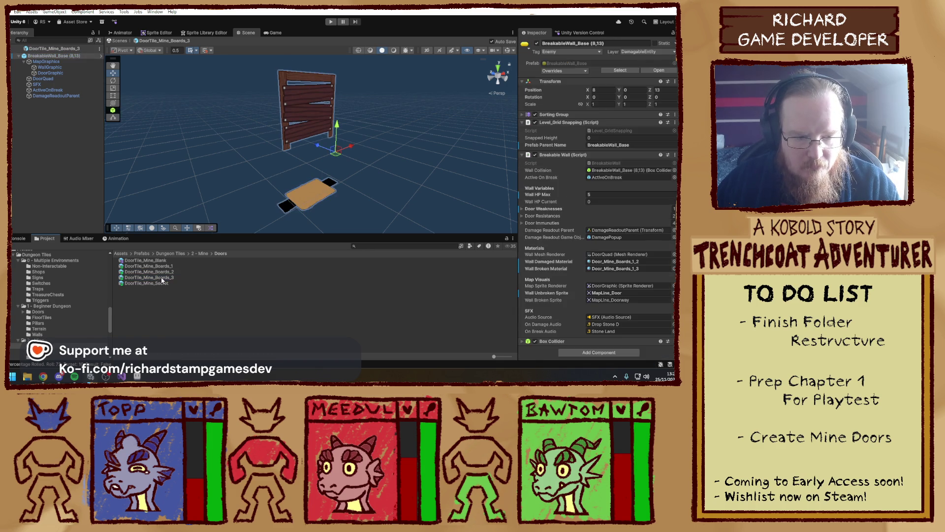
{"action": "left_click", "coordinate": [156, 279]}
{"action": "double_click", "coordinate": [157, 279]}
{"action": "type", "text": "Webbe"}
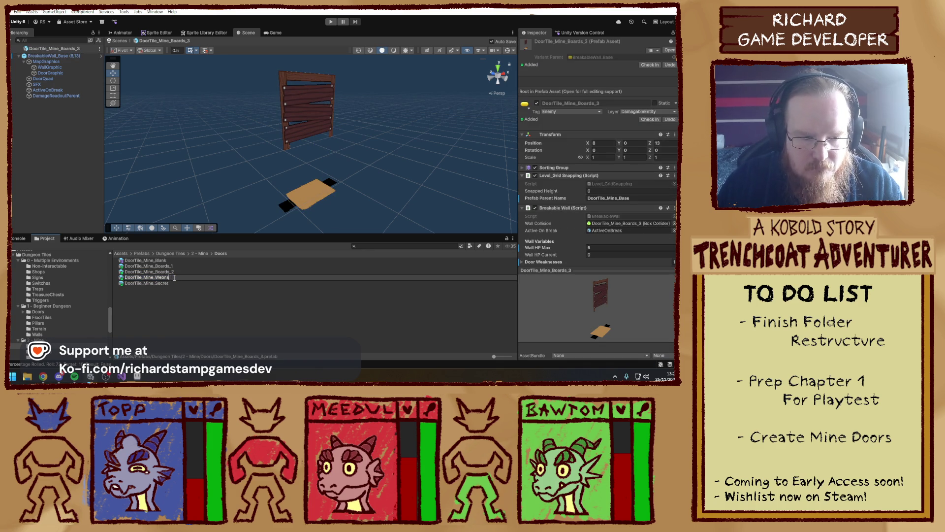
{"action": "type", "text": "_1"}
{"action": "key", "text": "Return"}
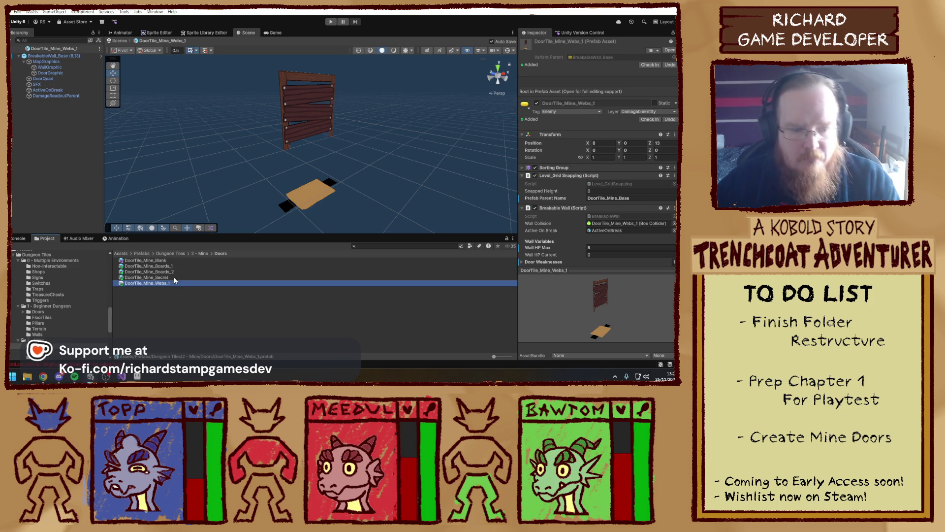
{"action": "left_click", "coordinate": [160, 313]}
{"action": "left_click", "coordinate": [176, 266]}
- Drop Door_Mine_Boards_2_2 and 2_3 into the boards door's Wall Damaged and Wall Broken Material slots
{"action": "left_click", "coordinate": [176, 272]}
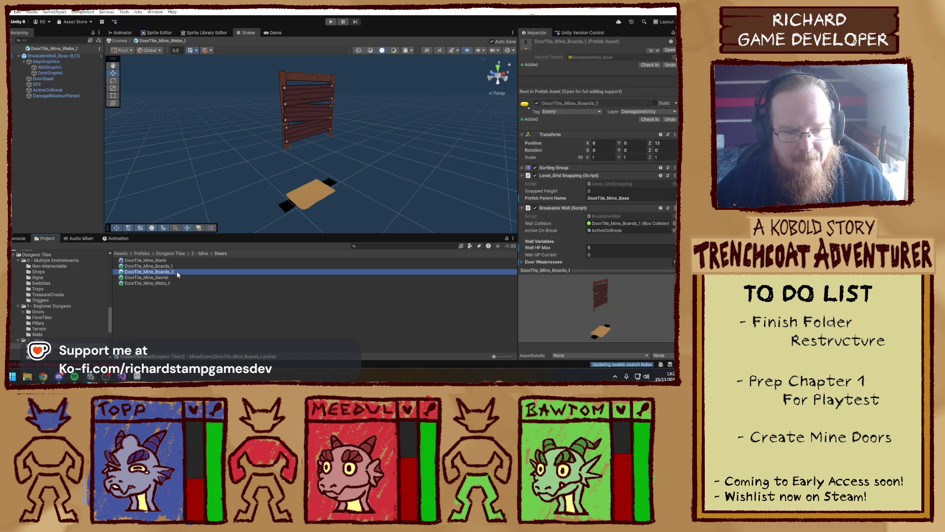
{"action": "left_click", "coordinate": [179, 293]}
{"action": "left_click", "coordinate": [173, 266]}
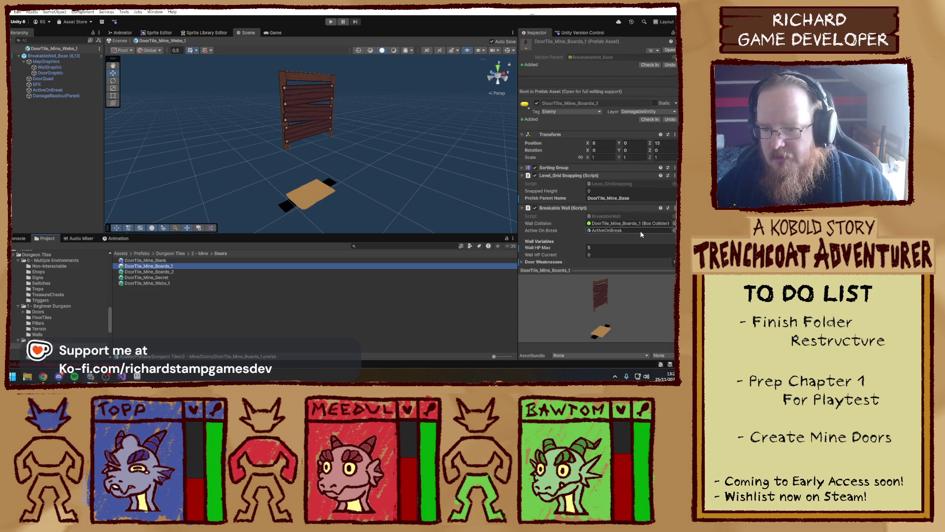
{"action": "scroll", "coordinate": [640, 230], "scroll_direction": "down", "scroll_amount": 5}
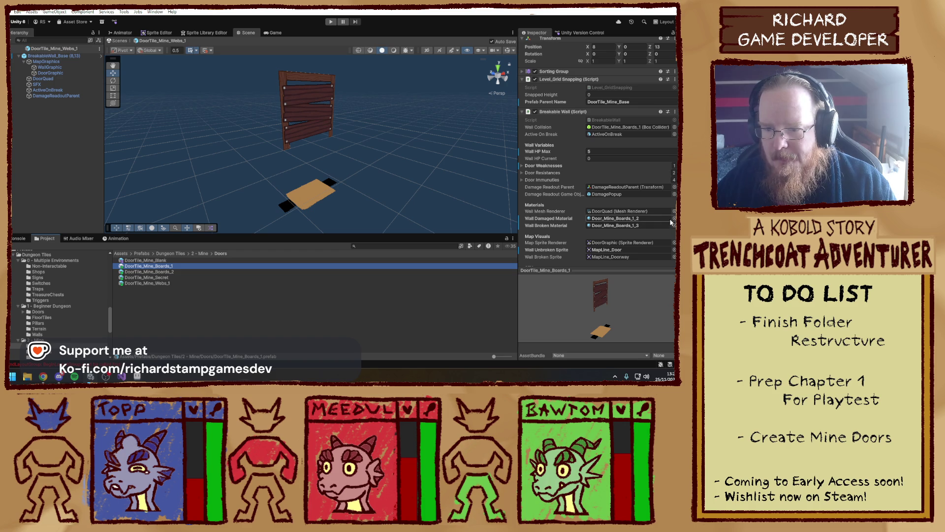
{"action": "left_click", "coordinate": [633, 218]}
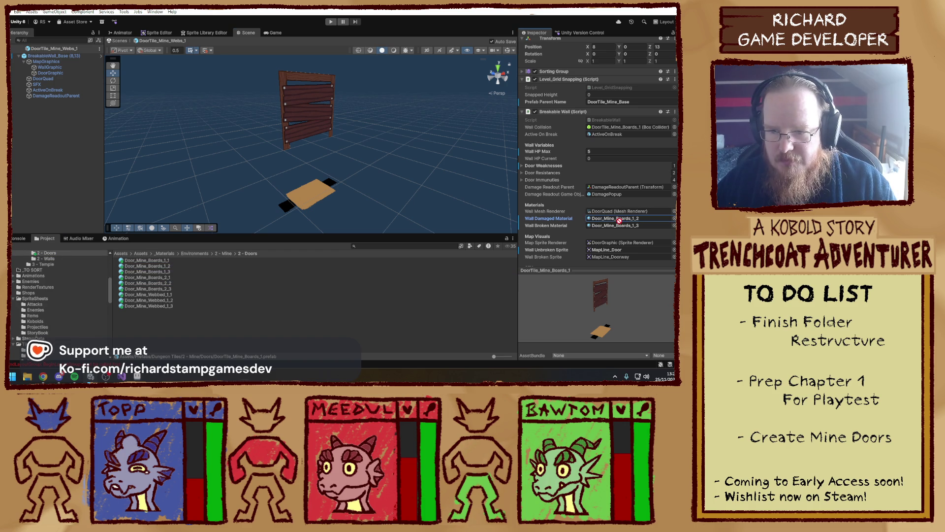
{"action": "left_click_drag", "start_coordinate": [162, 284], "coordinate": [633, 218]}
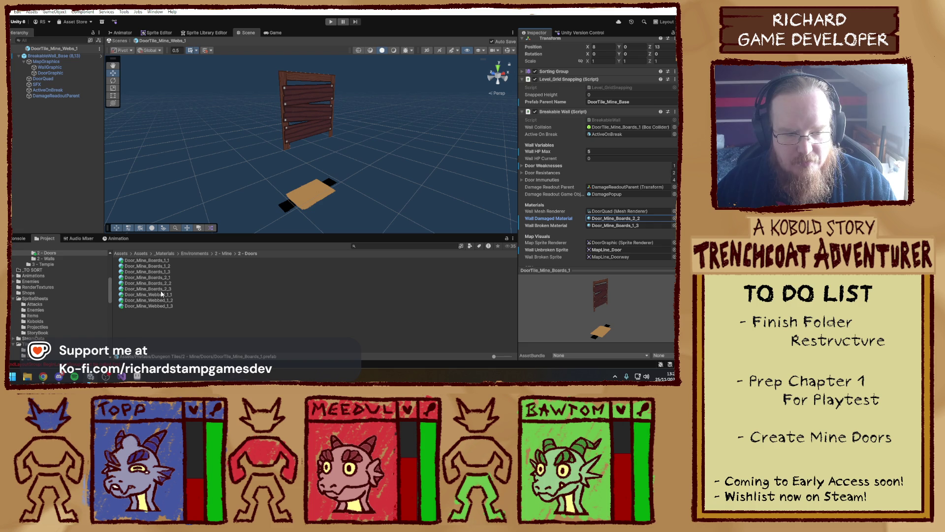
{"action": "left_click_drag", "start_coordinate": [152, 289], "coordinate": [615, 225]}
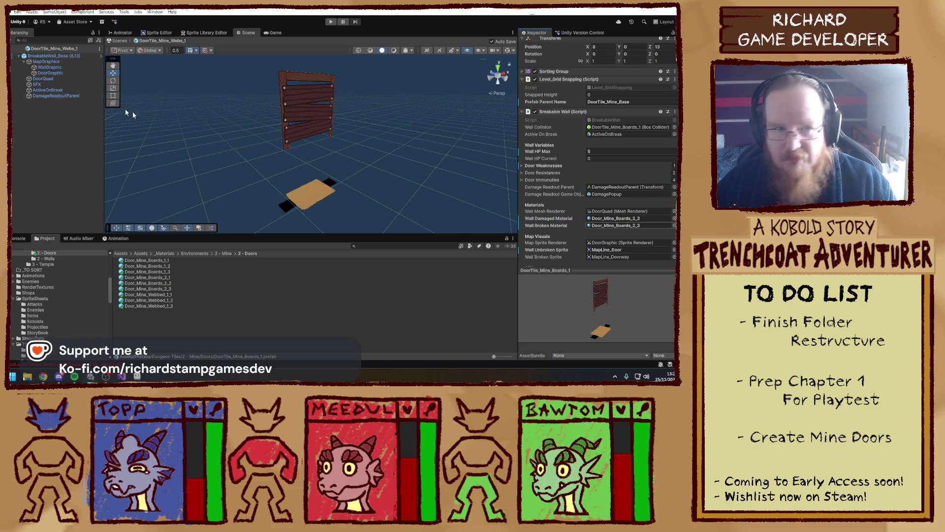
- Give the current door's DoorQuad the Door_Mine_Boards_2_1 material
{"action": "left_click", "coordinate": [49, 67]}
{"action": "left_click", "coordinate": [42, 79]}
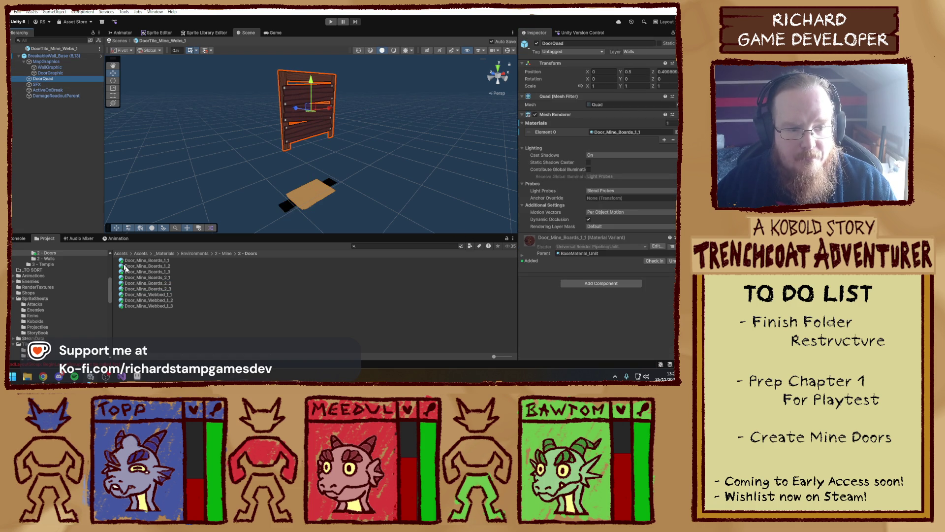
{"action": "left_click_drag", "start_coordinate": [161, 281], "coordinate": [624, 198]}
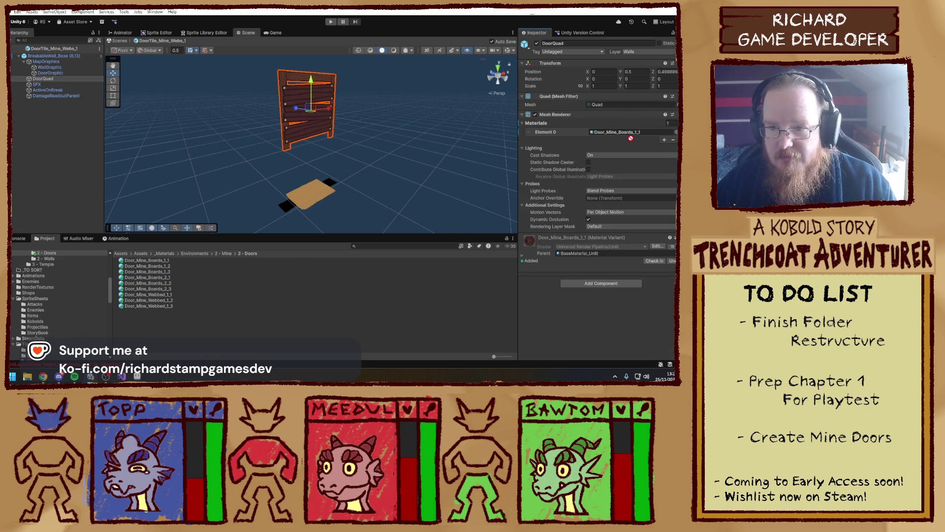
{"action": "left_click_drag", "start_coordinate": [630, 138], "coordinate": [628, 132]}
{"action": "left_click", "coordinate": [383, 207]}
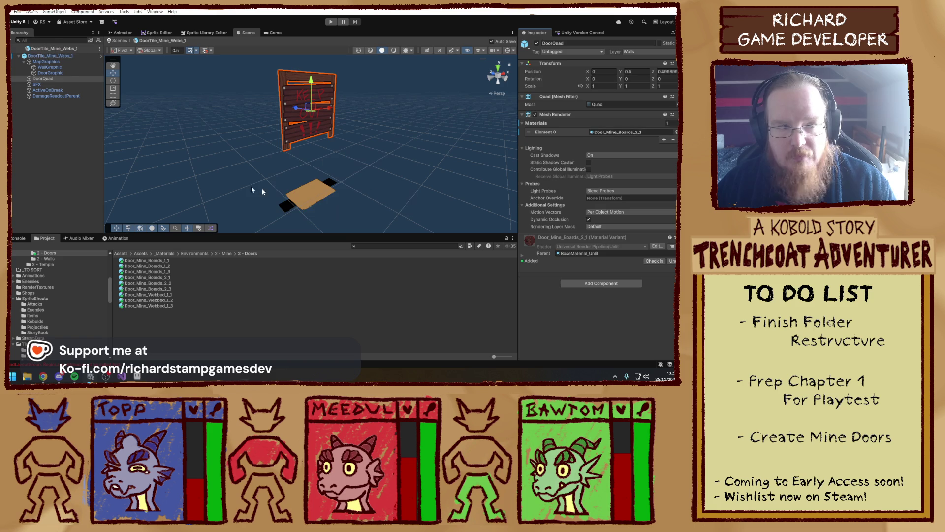
{"action": "left_click", "coordinate": [251, 187]}
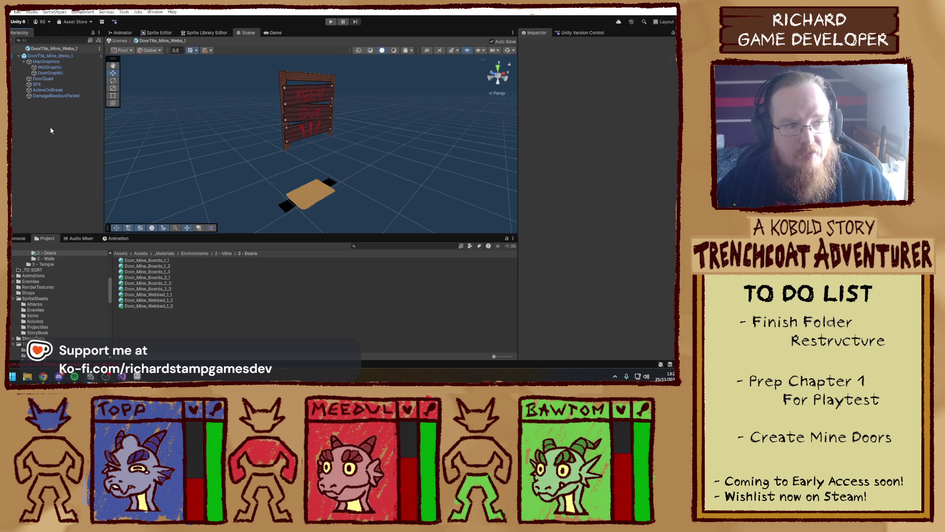
- Give DoorTile_Mine_Webs_1's DoorQuad Door_Mine_Webbed_1_1 and set its damaged material to Door_Mine_Webbed_1_2
{"action": "left_click", "coordinate": [57, 50]}
{"action": "left_click", "coordinate": [49, 56]}
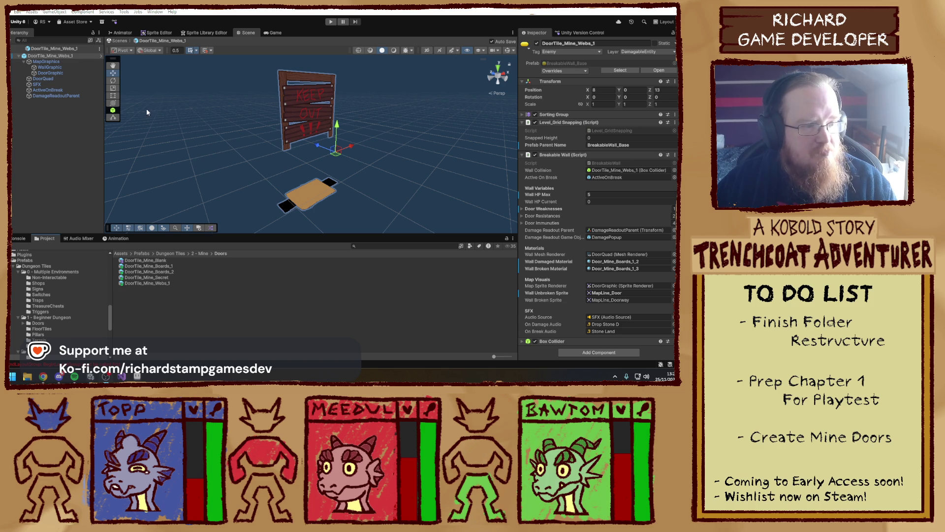
{"action": "left_click", "coordinate": [57, 74]}
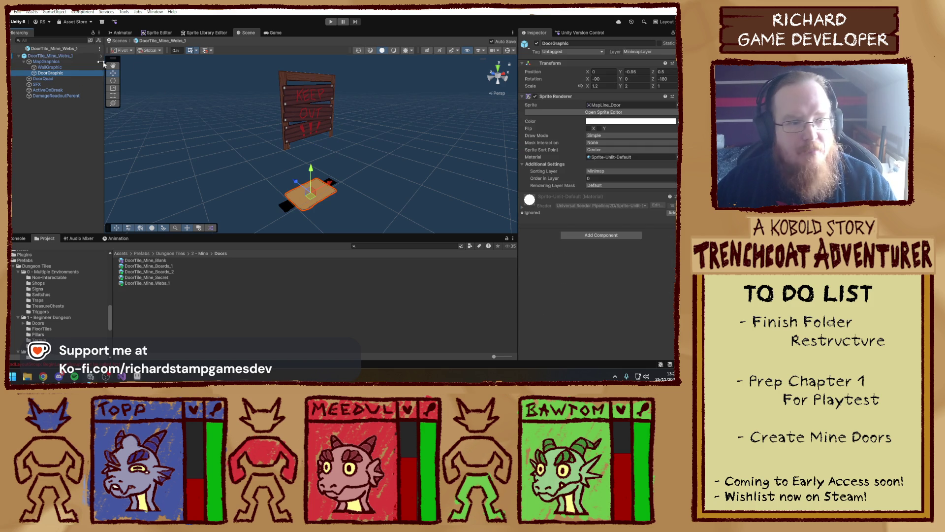
{"action": "left_click", "coordinate": [49, 79]}
{"action": "left_click", "coordinate": [606, 133]}
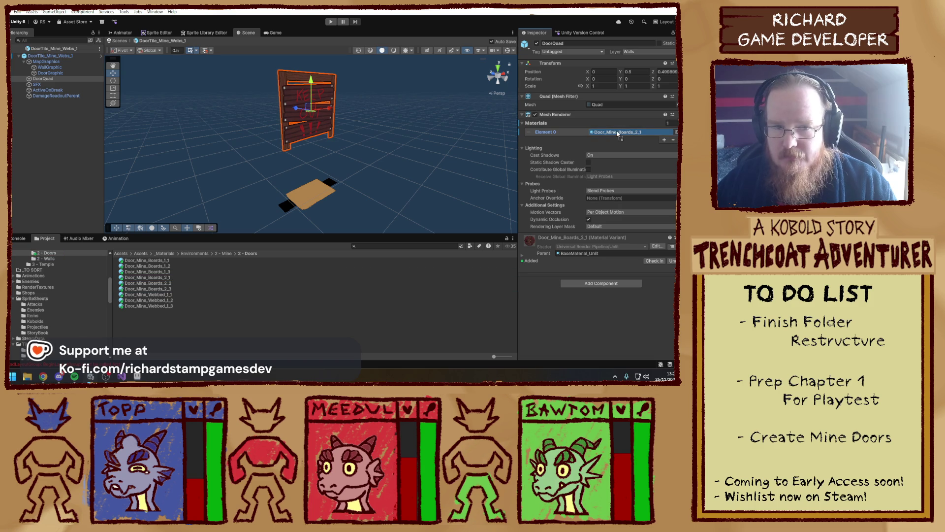
{"action": "left_click_drag", "start_coordinate": [148, 295], "coordinate": [308, 111]}
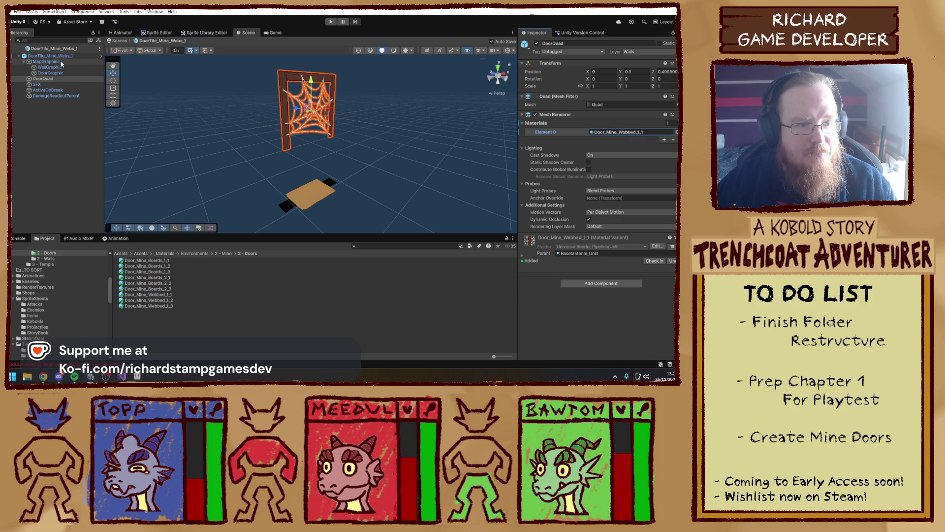
{"action": "left_click", "coordinate": [49, 56]}
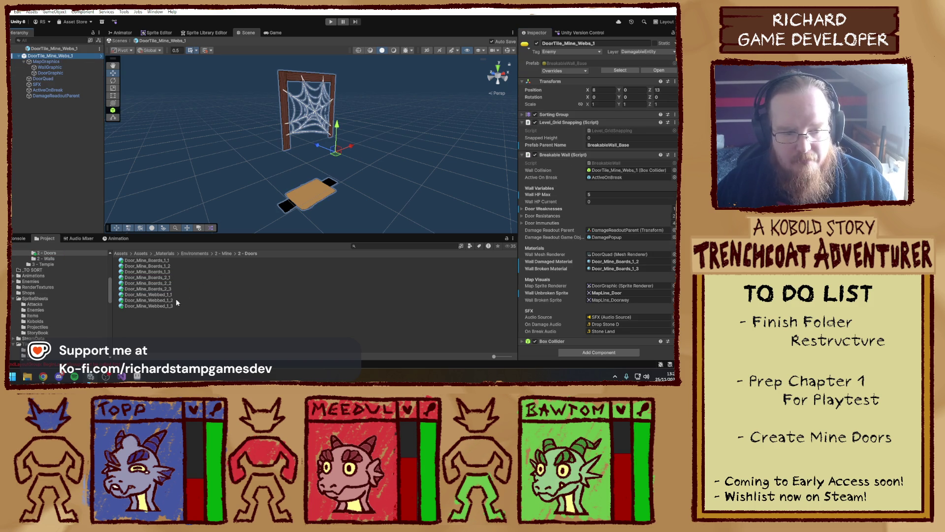
{"action": "mouse_move", "coordinate": [148, 300]}
{"action": "left_mouse_down"}
{"action": "mouse_move", "coordinate": [615, 255]}
{"action": "mouse_move", "coordinate": [615, 266]}
{"action": "mouse_move", "coordinate": [394, 285]}
{"action": "mouse_move", "coordinate": [642, 266]}
{"action": "left_mouse_up"}
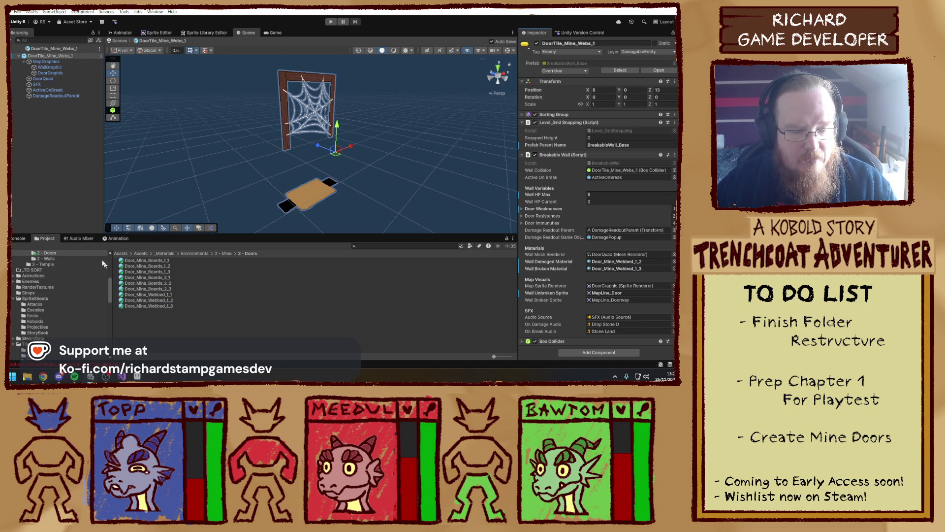
- Set DoorTile_Mine_Boards_2's DoorQuad material to Door_Mine_Boards_2_1, keeping the prefab name
{"action": "left_click", "coordinate": [62, 49]}
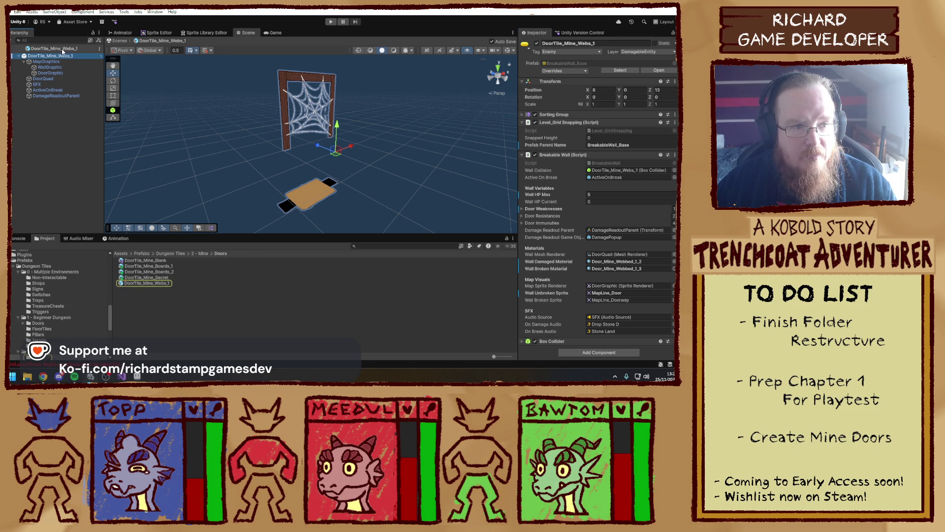
{"action": "double_click", "coordinate": [143, 272]}
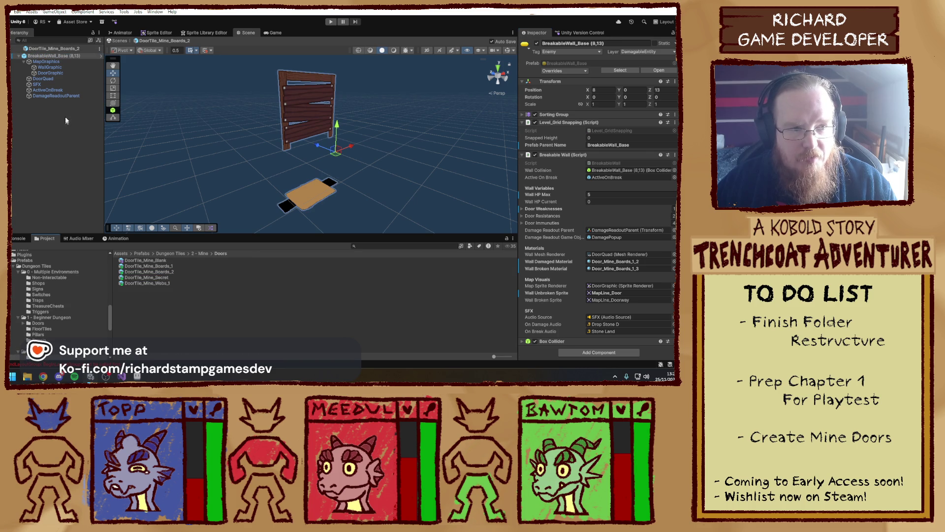
{"action": "left_click", "coordinate": [60, 78]}
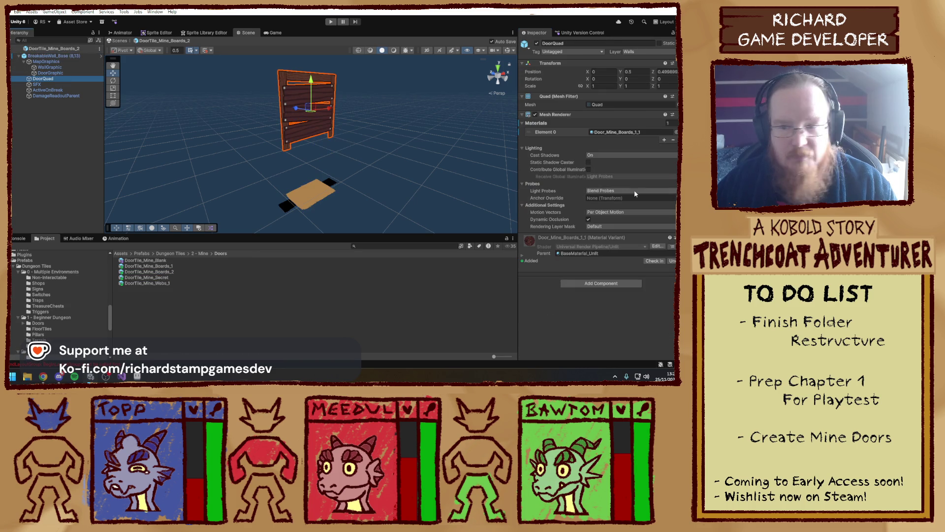
{"action": "left_click", "coordinate": [675, 132]}
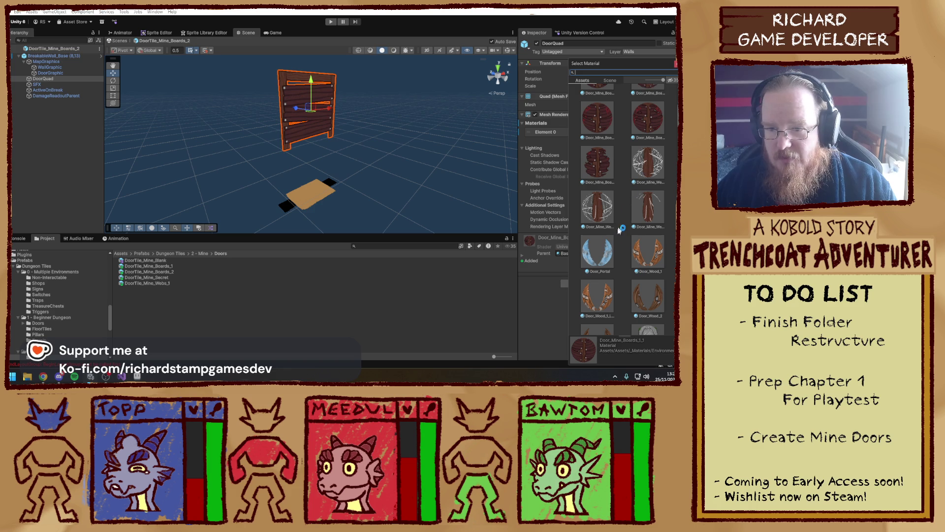
{"action": "left_click", "coordinate": [601, 129]}
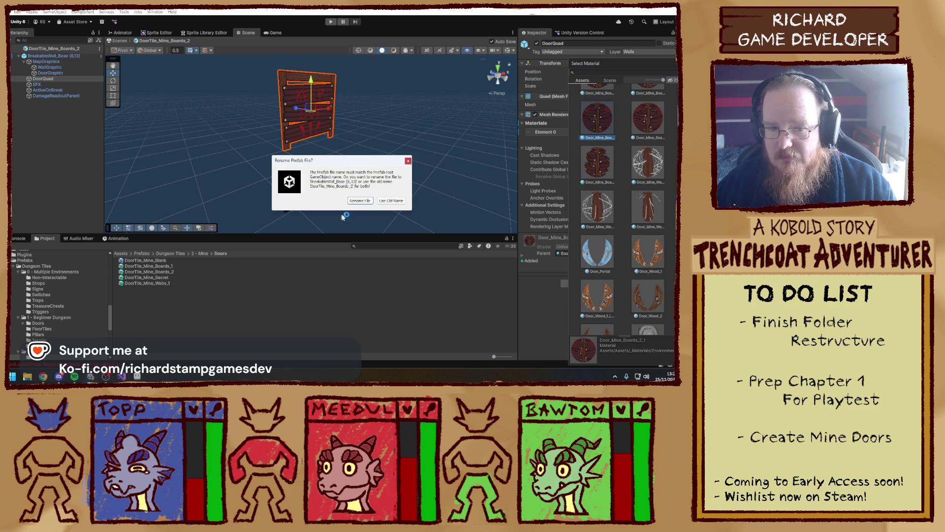
{"action": "left_click", "coordinate": [398, 202]}
{"action": "double_click", "coordinate": [592, 129]}
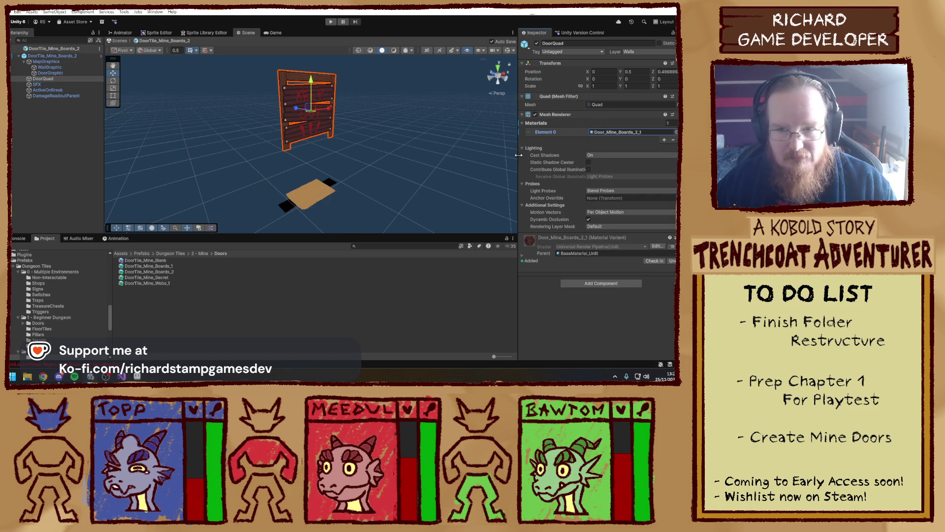
- Set Boards_2's damaged and broken materials to Door_Mine_Boards_2_2 and Door_Mine_Boards_2_3
{"action": "left_click", "coordinate": [72, 56]}
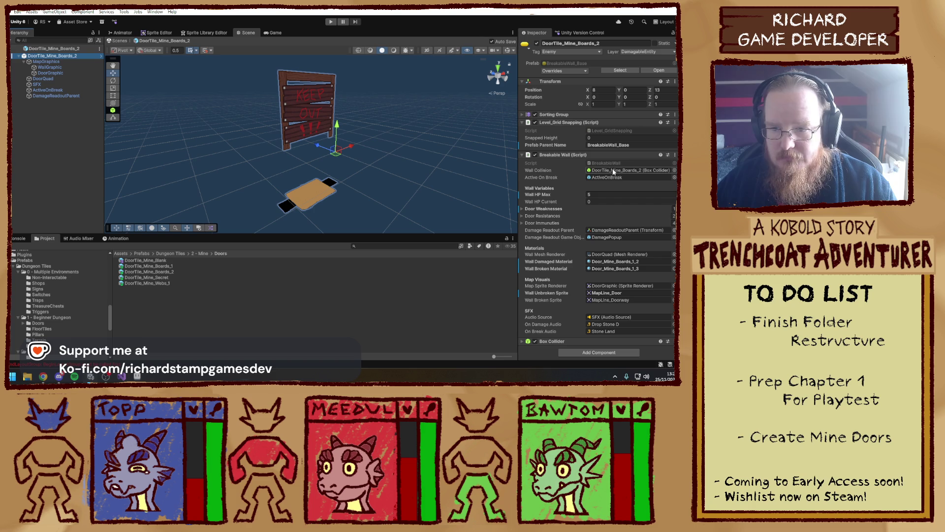
{"action": "left_click", "coordinate": [622, 262]}
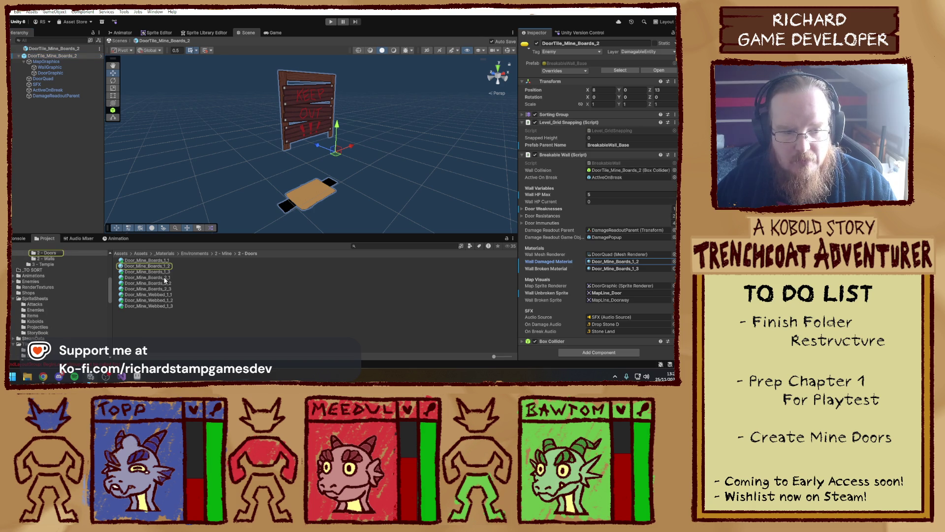
{"action": "left_click_drag", "start_coordinate": [164, 279], "coordinate": [625, 262]}
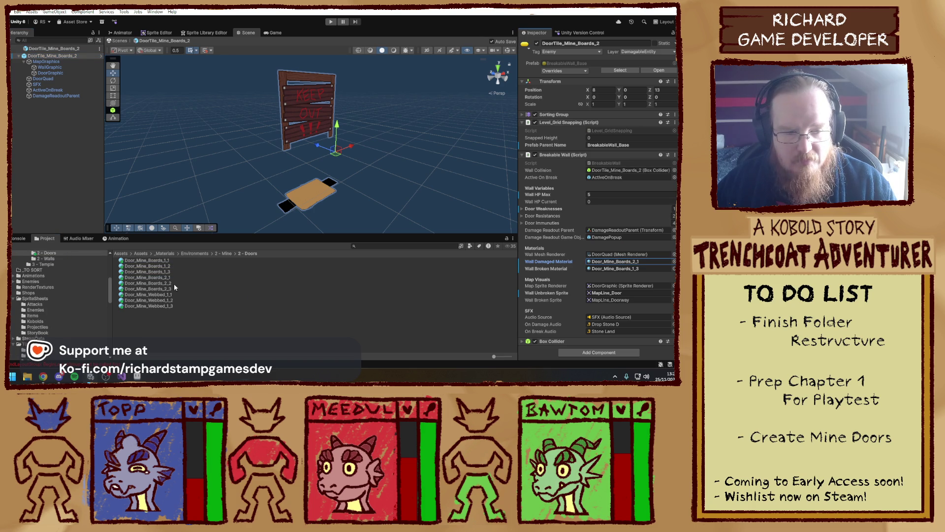
{"action": "left_click_drag", "start_coordinate": [173, 284], "coordinate": [615, 262]}
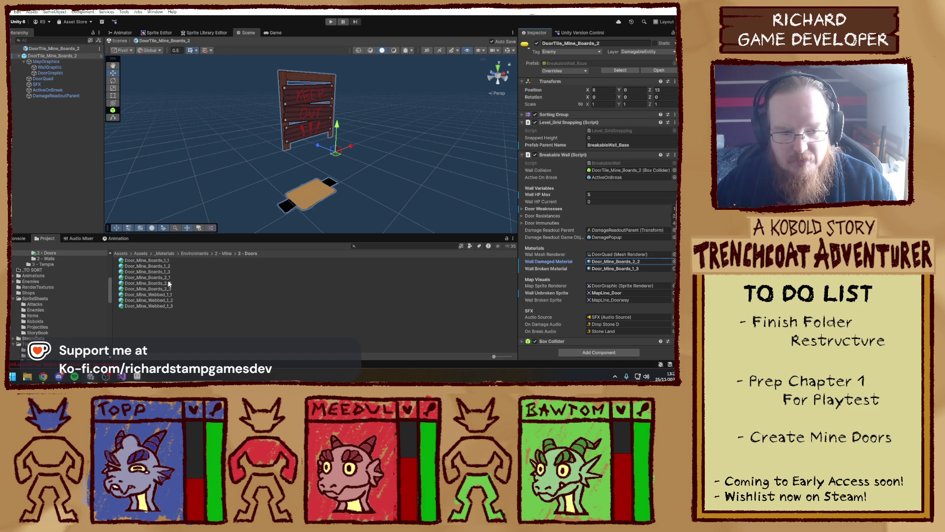
{"action": "left_click_drag", "start_coordinate": [166, 287], "coordinate": [615, 268]}
{"action": "left_click", "coordinate": [338, 315]}
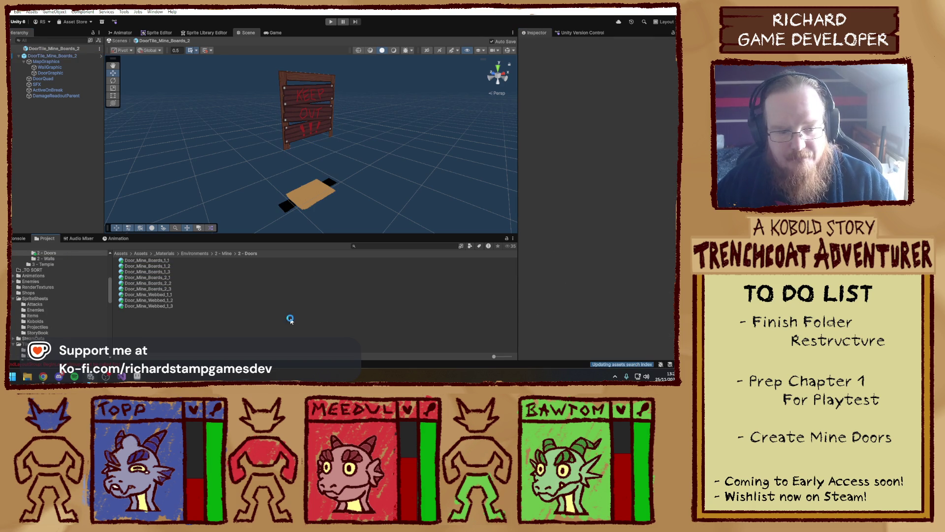
- Open the DoorTile_Mine_Webs_1 prefab and select its root object
{"action": "left_click", "coordinate": [55, 50]}
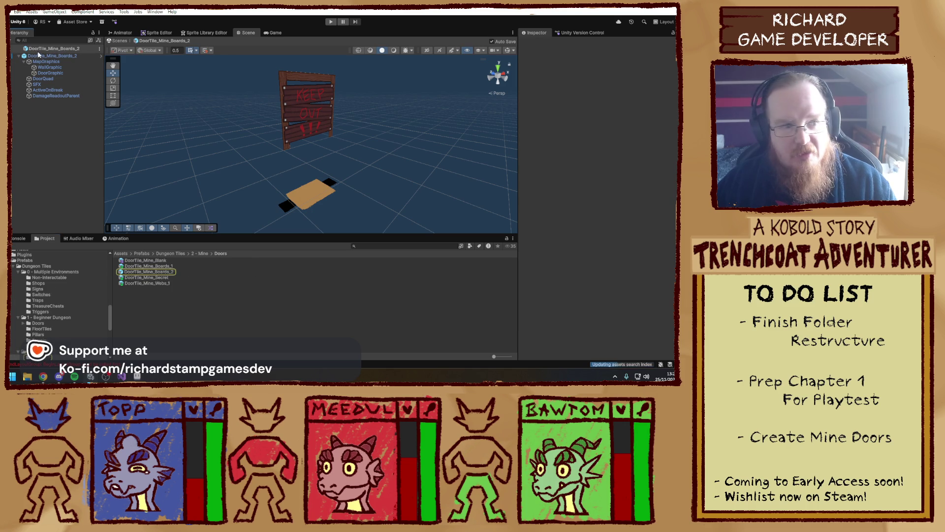
{"action": "double_click", "coordinate": [161, 283]}
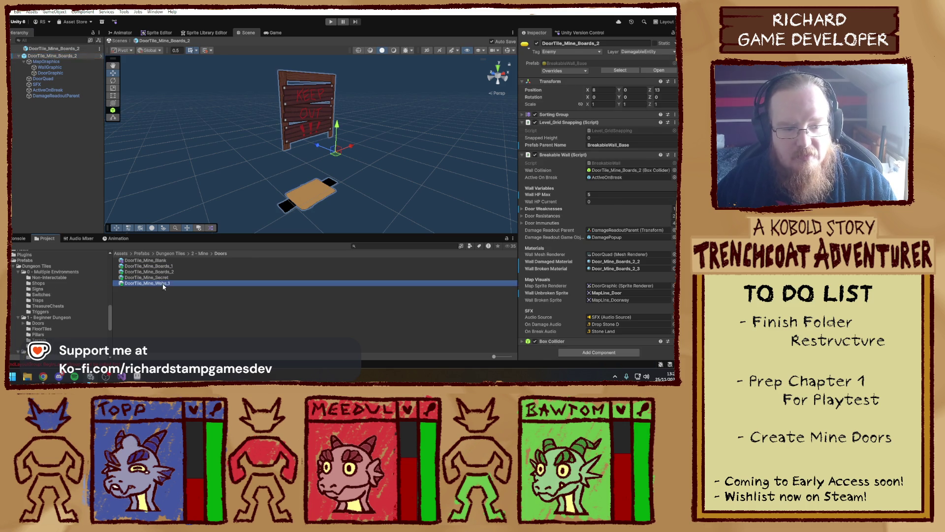
{"action": "left_click", "coordinate": [162, 284]}
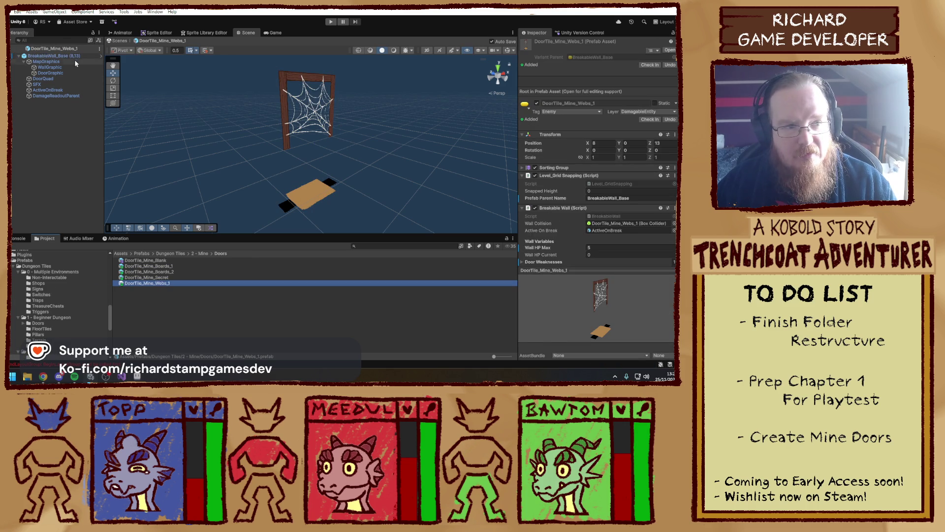
{"action": "left_click", "coordinate": [74, 57]}
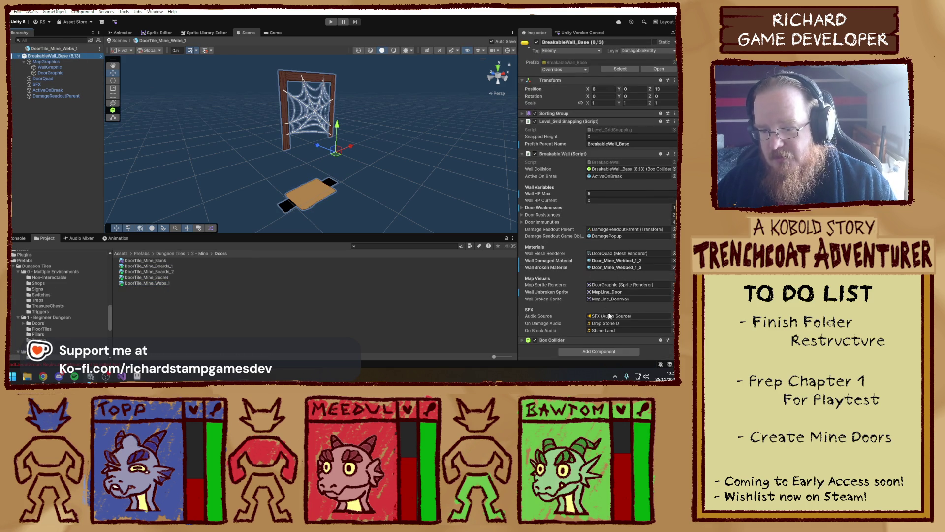
- Clear the selection, exit Prefab Mode to the dungeon scene, and scroll the Project list
{"action": "left_click", "coordinate": [300, 330]}
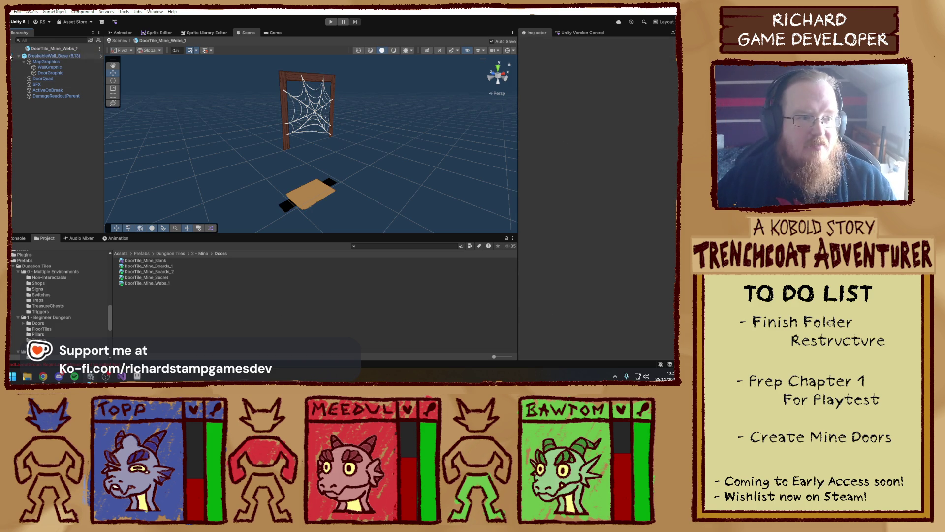
{"action": "left_click", "coordinate": [118, 40]}
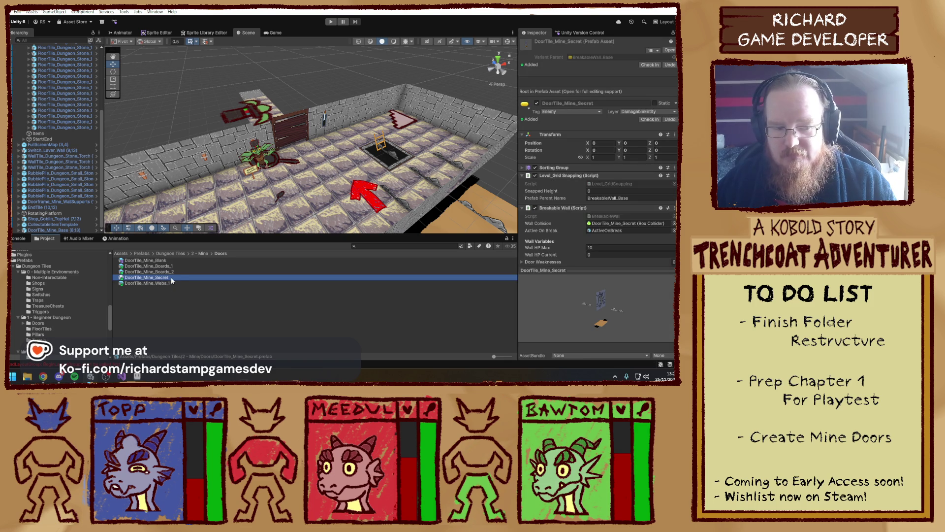
{"action": "scroll", "coordinate": [625, 261], "scroll_direction": "down", "scroll_amount": 3}
{"action": "scroll", "coordinate": [610, 236], "scroll_direction": "down", "scroll_amount": 3}
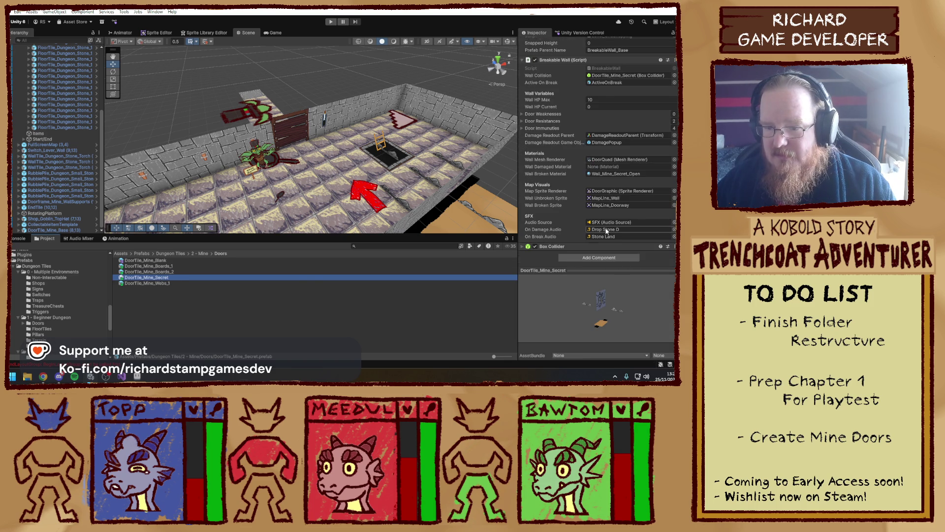
- In the DoorTile_Mine_Secret prefab, set DoorGraphic's minimap sprite to MapLine_Wall
{"action": "double_click", "coordinate": [166, 278]}
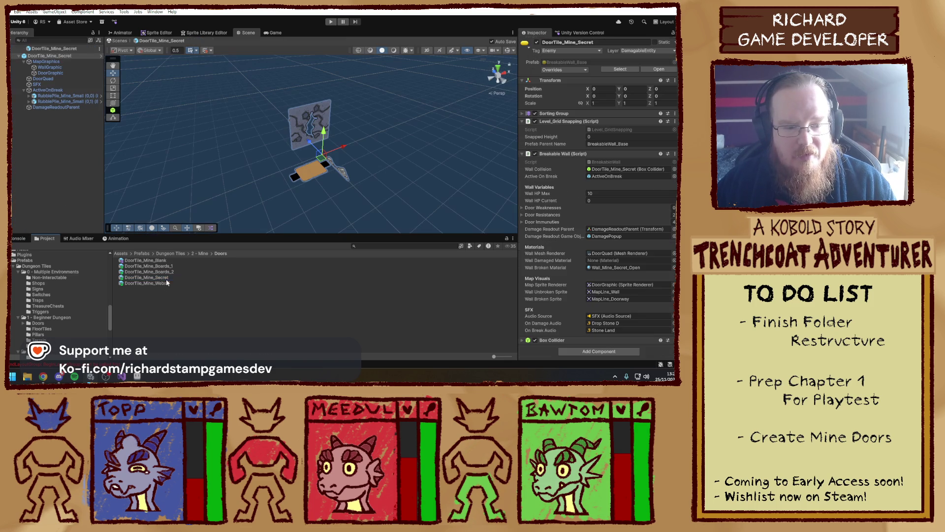
{"action": "left_click", "coordinate": [64, 72]}
{"action": "left_click", "coordinate": [678, 105]}
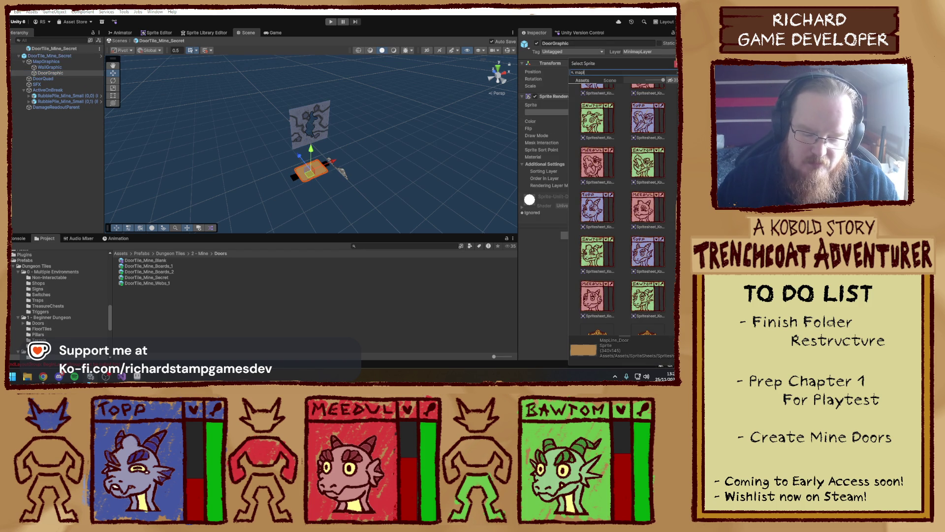
{"action": "double_click", "coordinate": [597, 116]}
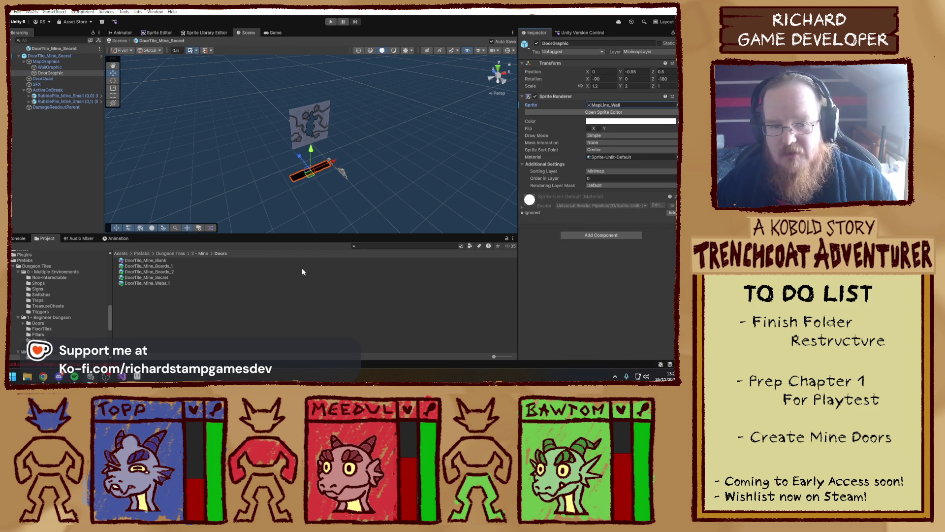
- Clear the selection and exit Prefab Mode back to the dungeon scene
{"action": "left_click", "coordinate": [58, 141]}
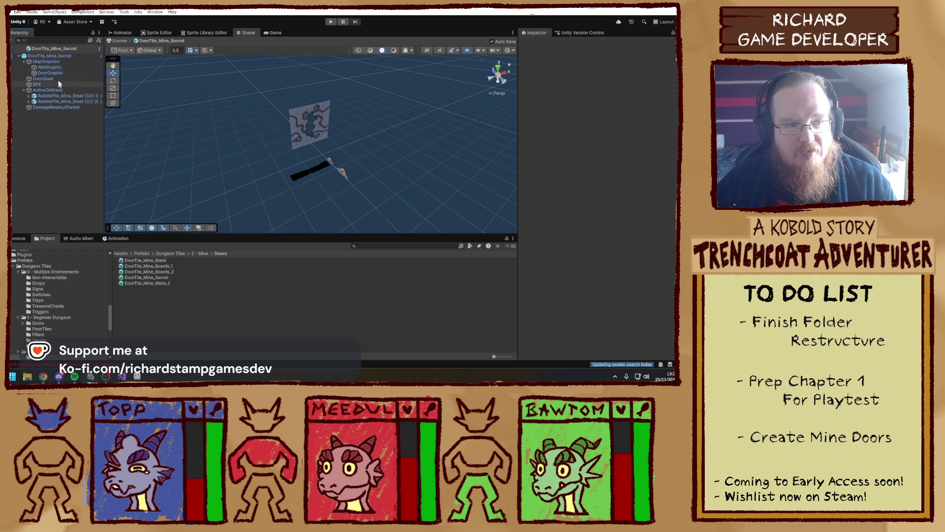
{"action": "left_click", "coordinate": [63, 67]}
{"action": "left_click", "coordinate": [58, 141]}
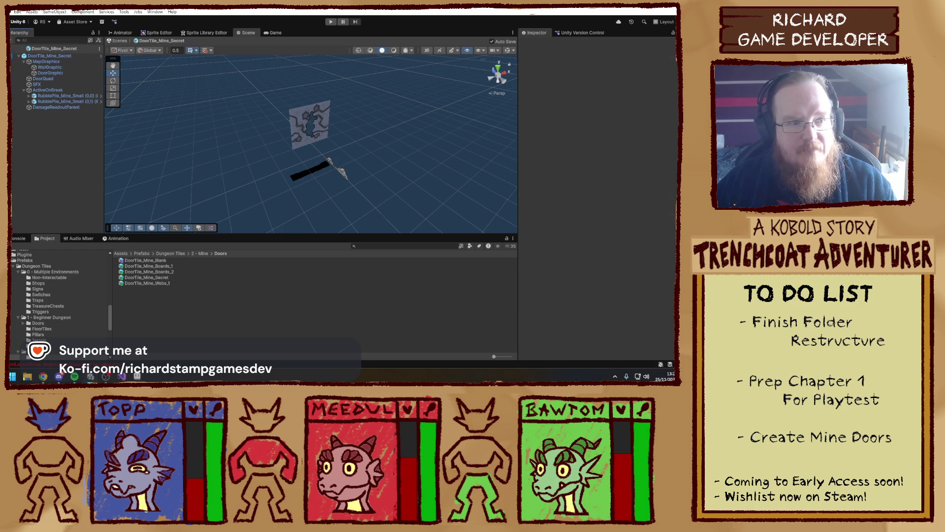
{"action": "left_click", "coordinate": [118, 40]}
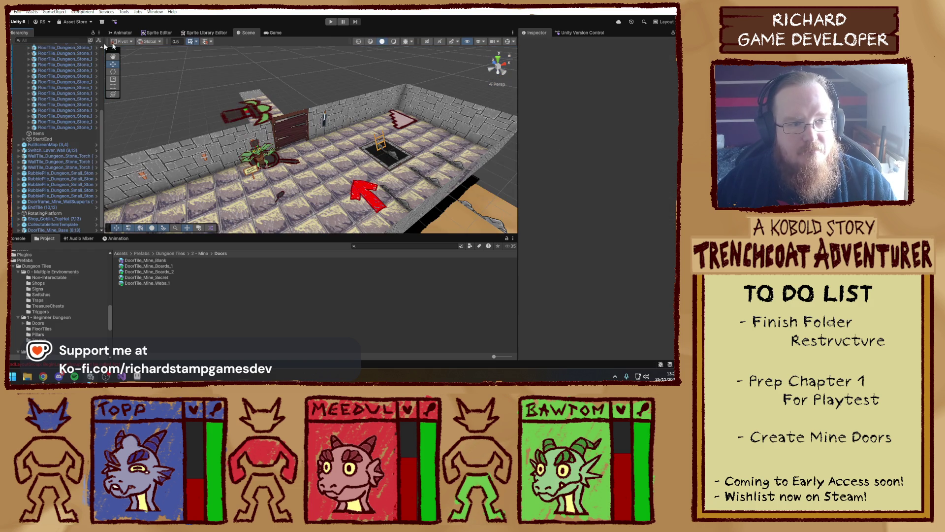
- Play-test by walking to the boarded mine door, attacking it twice until it breaks, then stopping
{"action": "left_click", "coordinate": [331, 23]}
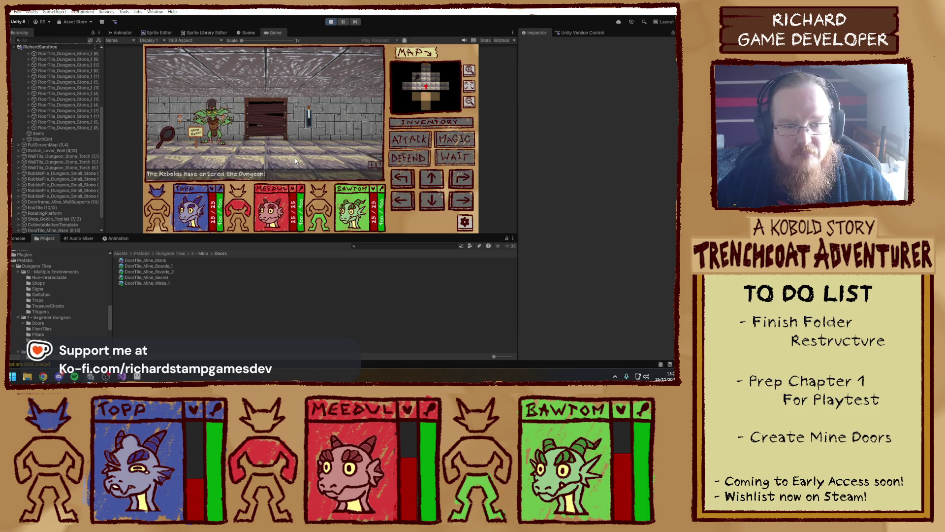
{"action": "key", "text": "w"}
{"action": "left_click", "coordinate": [406, 142]}
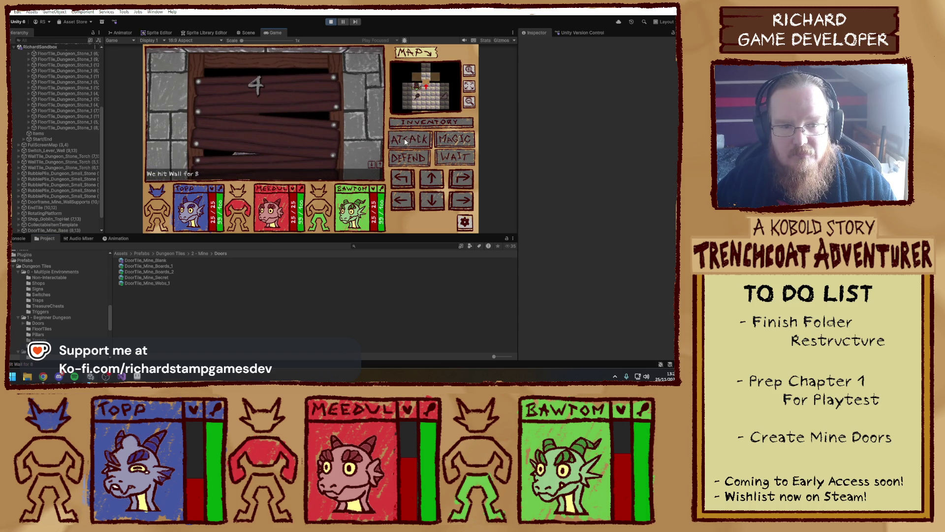
{"action": "left_click", "coordinate": [405, 142]}
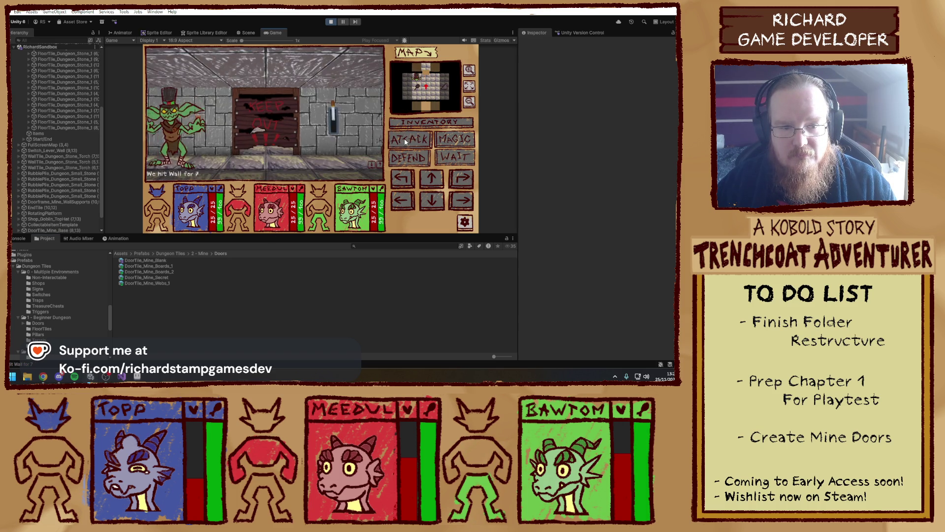
{"action": "left_click", "coordinate": [327, 23]}
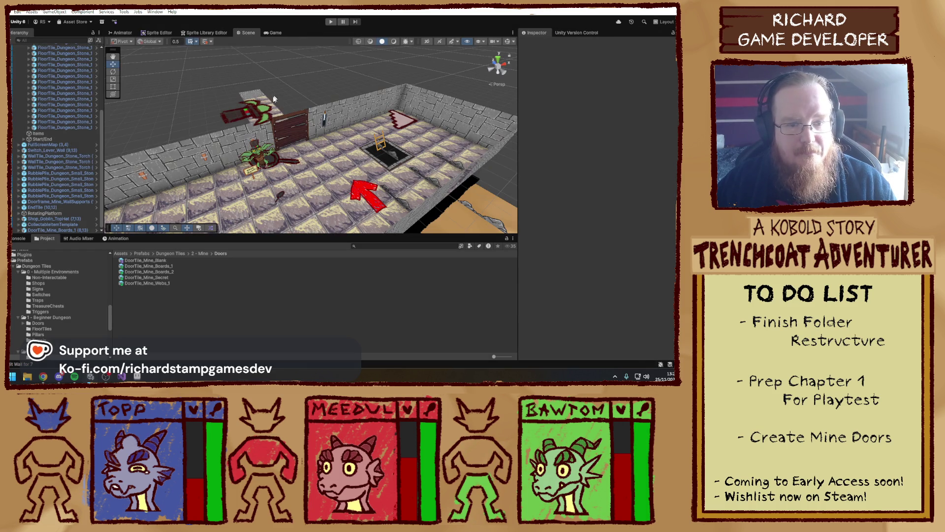
- Open the scene door's prefab, find it in the Project, and switch to editing DoorTile_Mine_Boards_1
{"action": "left_click", "coordinate": [302, 123]}
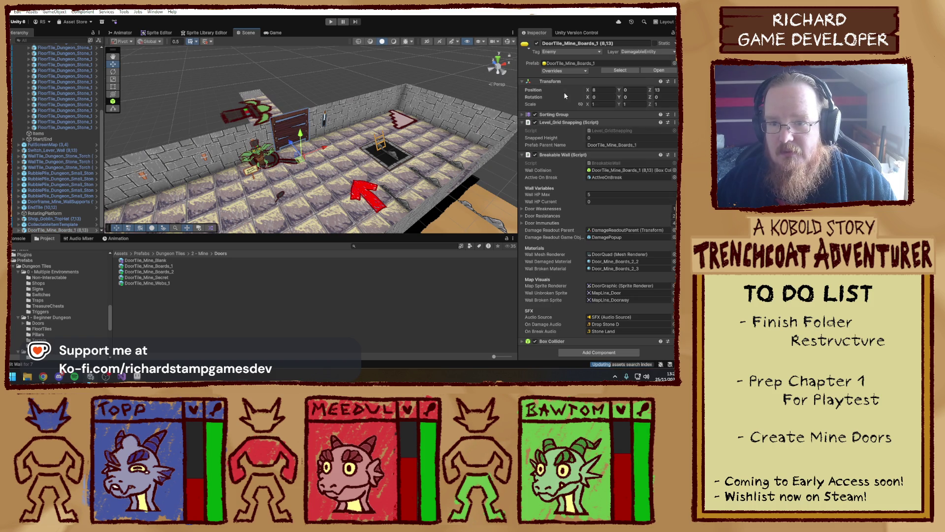
{"action": "left_click", "coordinate": [649, 72]}
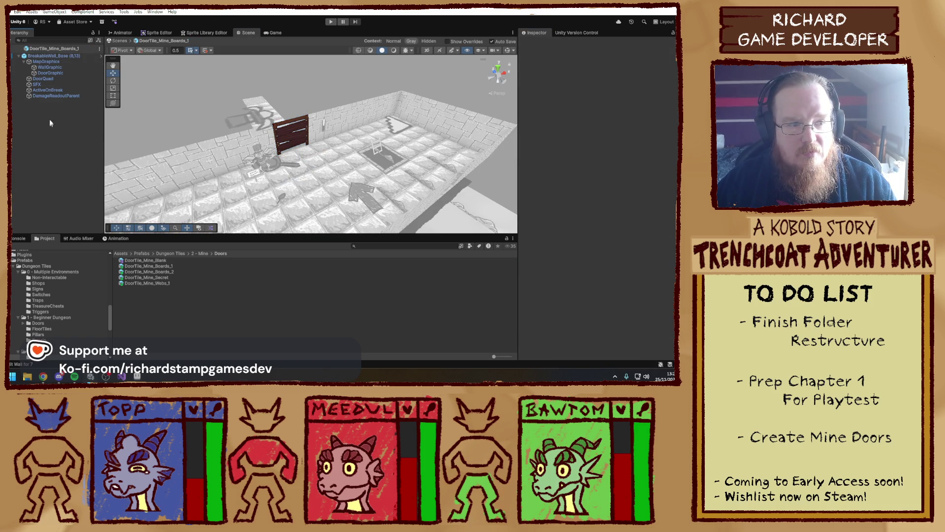
{"action": "left_click", "coordinate": [35, 57]}
{"action": "left_click", "coordinate": [49, 50]}
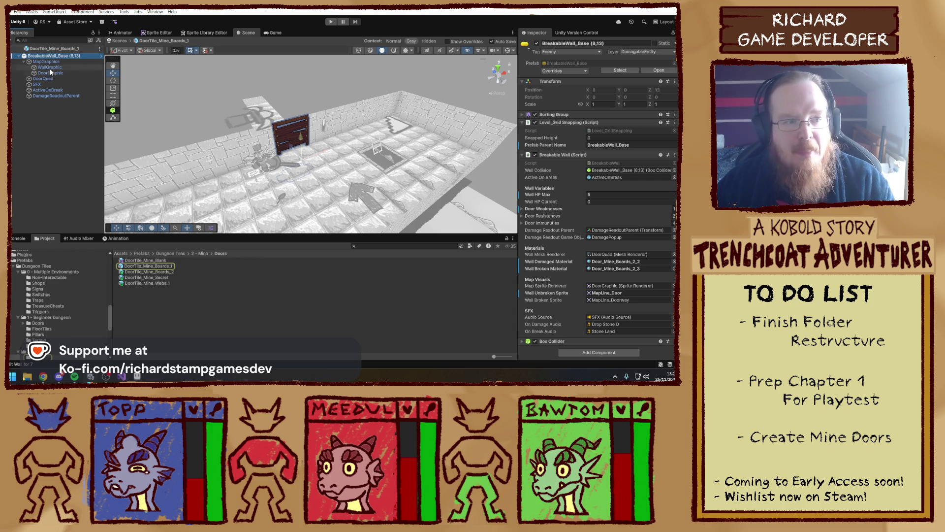
{"action": "left_click", "coordinate": [74, 154]}
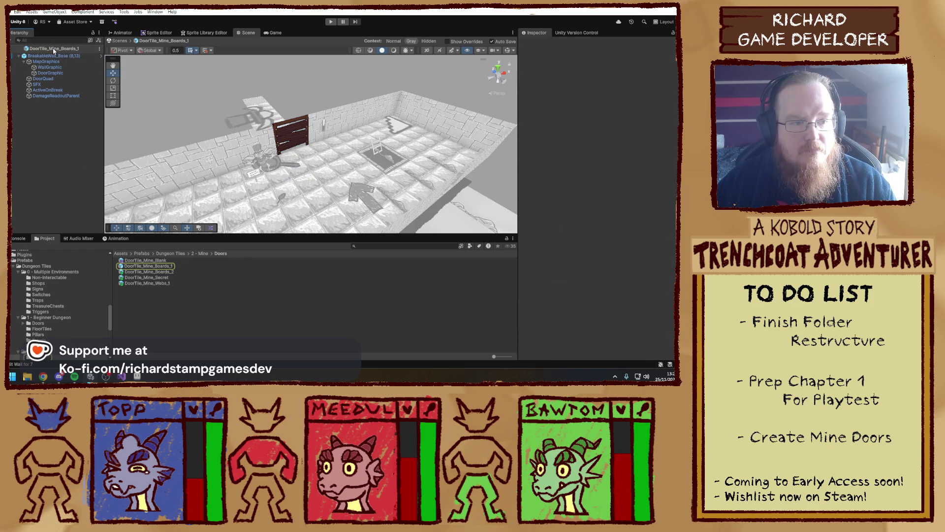
{"action": "double_click", "coordinate": [167, 271]}
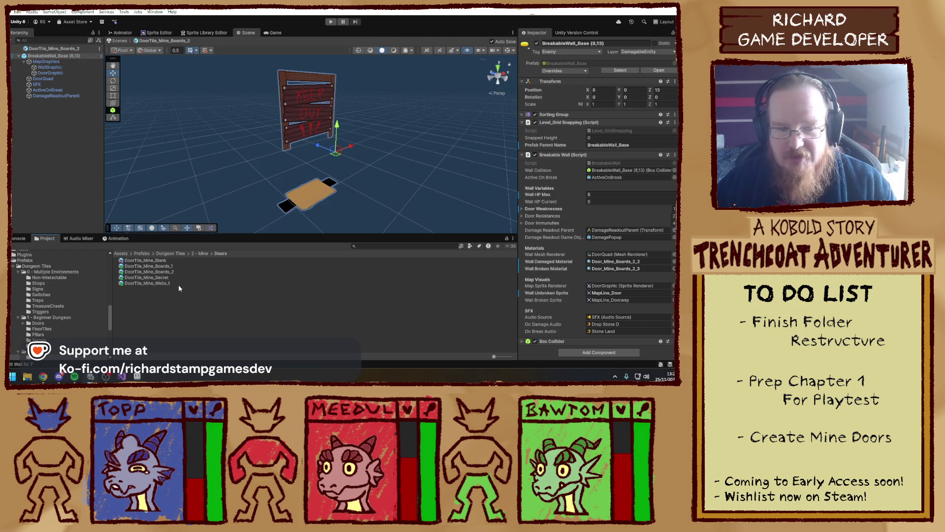
{"action": "double_click", "coordinate": [166, 266]}
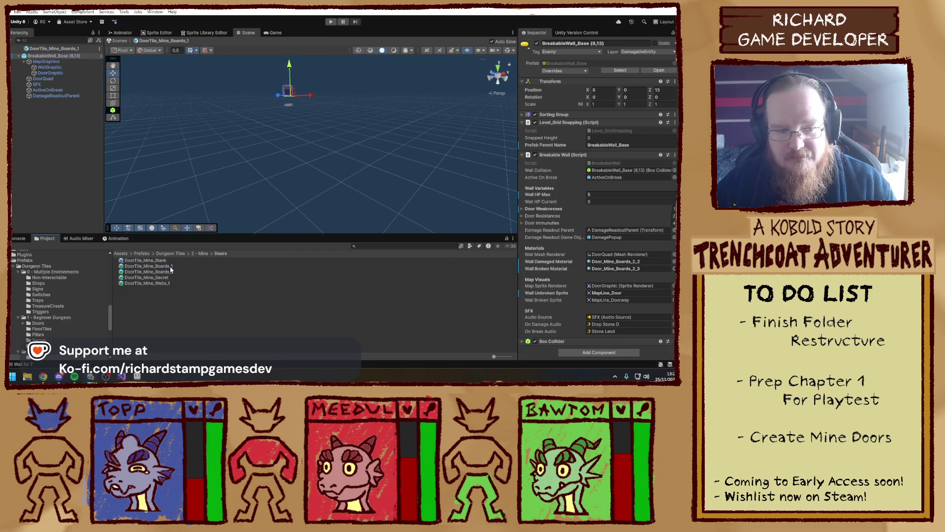
- Set Wall Damaged Material to Door_Mine_Boards_1_2 and rename the root to match the prefab
{"action": "left_click", "coordinate": [672, 261]}
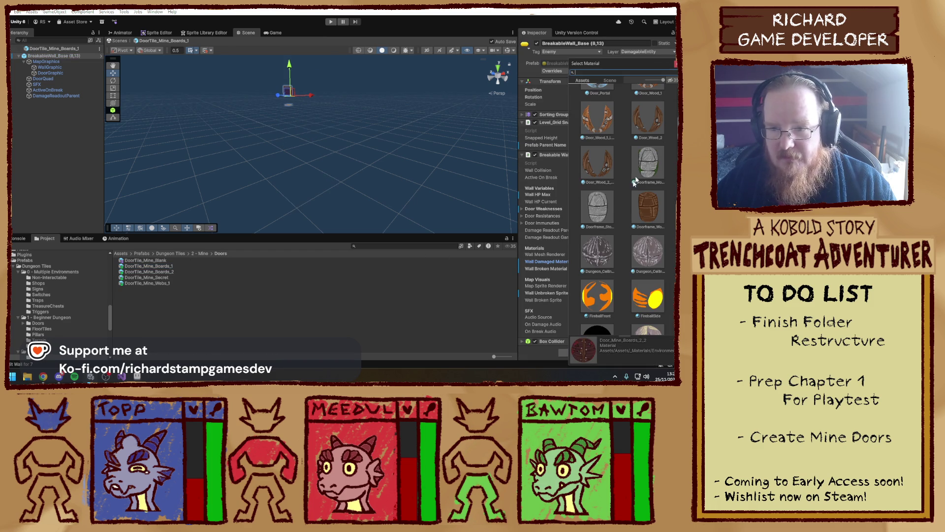
{"action": "key", "text": "Escape"}
{"action": "left_click", "coordinate": [615, 262]}
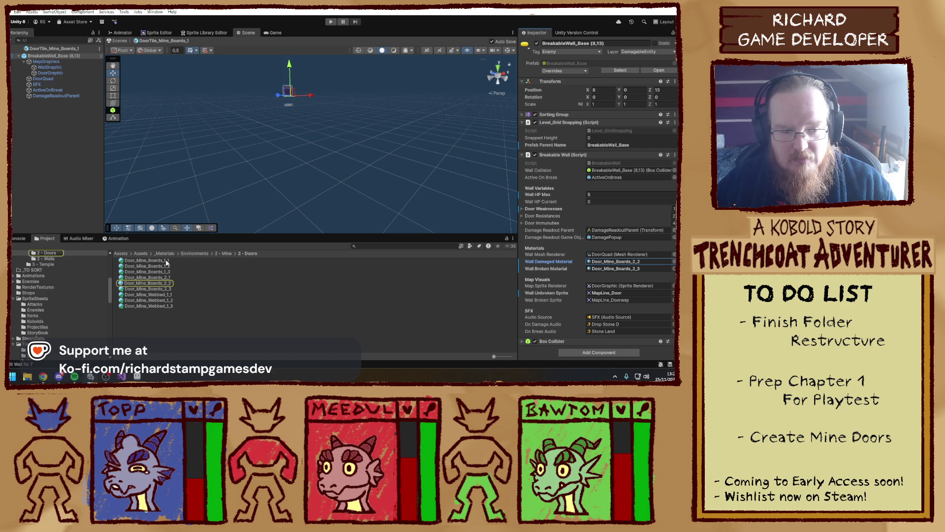
{"action": "left_click_drag", "start_coordinate": [431, 301], "coordinate": [431, 303]}
{"action": "left_click_drag", "start_coordinate": [177, 267], "coordinate": [615, 261]}
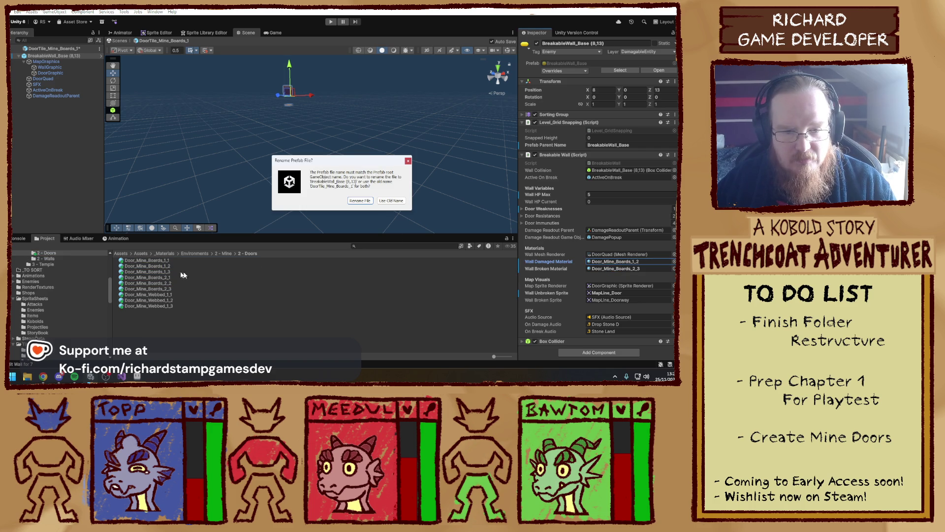
{"action": "left_click", "coordinate": [393, 201]}
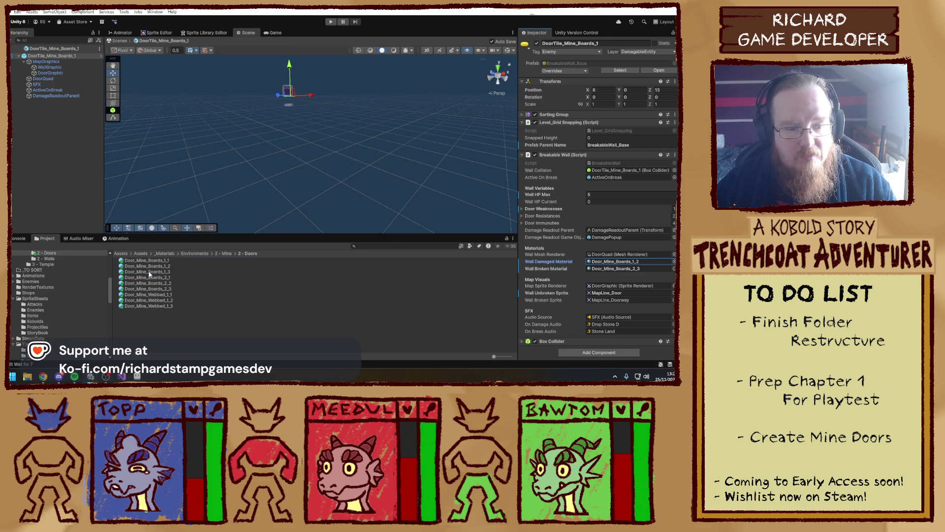
- Set Wall Broken Material to Door_Mine_Boards_1_3 and start a play test
{"action": "left_click_drag", "start_coordinate": [157, 274], "coordinate": [649, 268]}
{"action": "left_click", "coordinate": [410, 321]}
{"action": "left_click", "coordinate": [330, 22]}
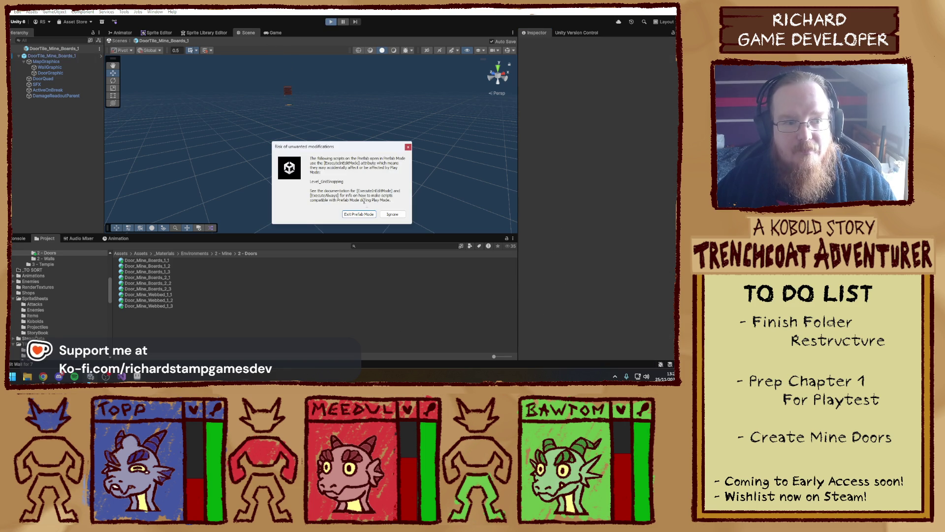
{"action": "left_click", "coordinate": [364, 217]}
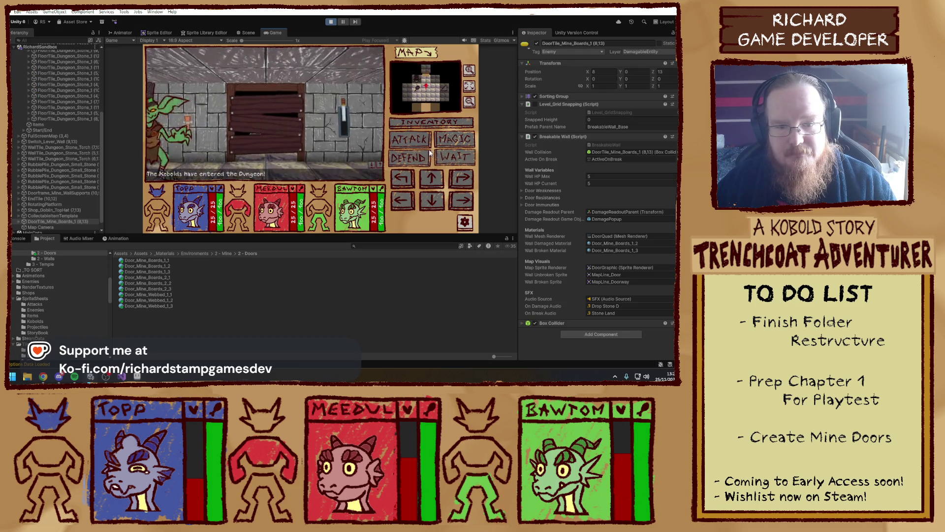
- Break the Boards_1 door with two attacks, walk through toward the goblin trader, then stop playing
{"action": "left_click", "coordinate": [415, 140]}
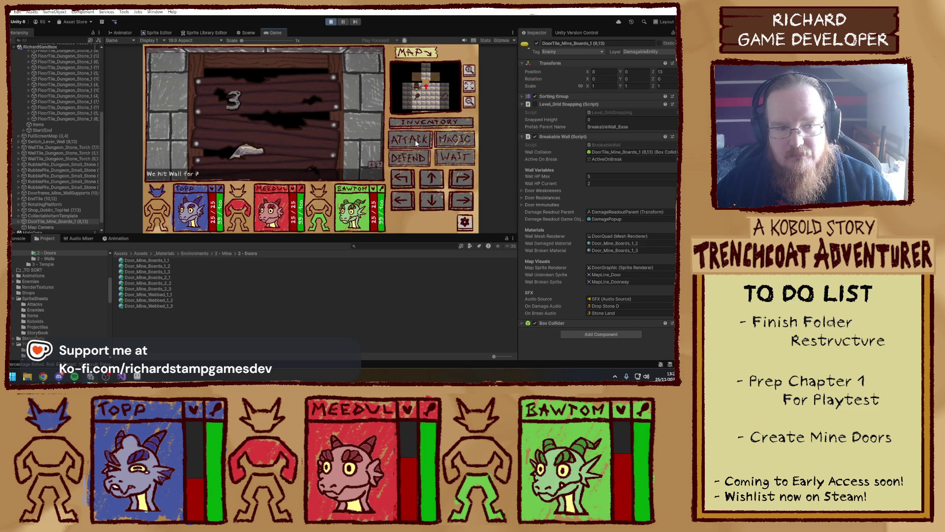
{"action": "left_click", "coordinate": [415, 140]}
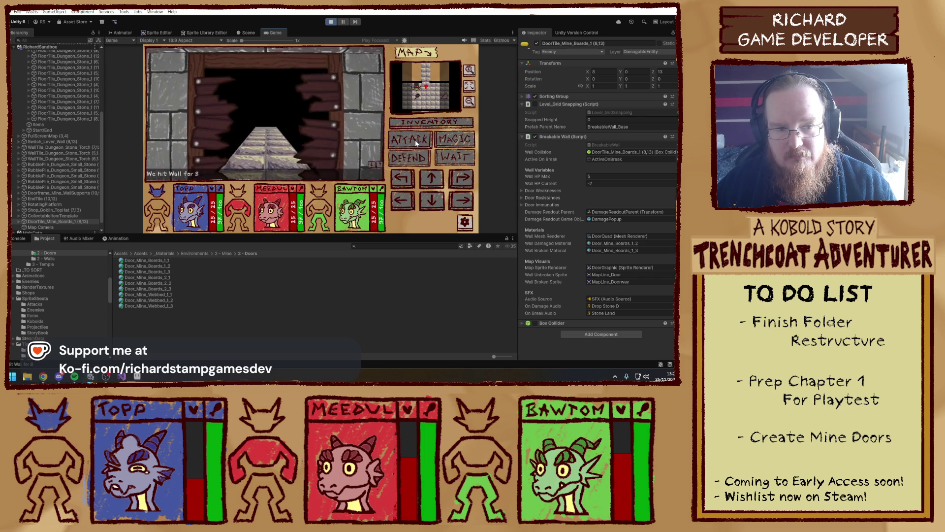
{"action": "key", "text": "w"}
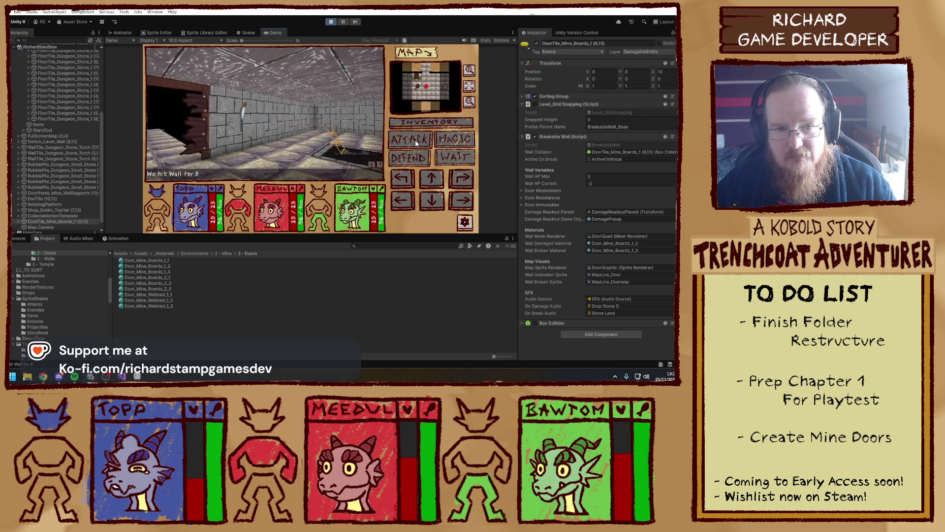
{"action": "key", "text": "w"}
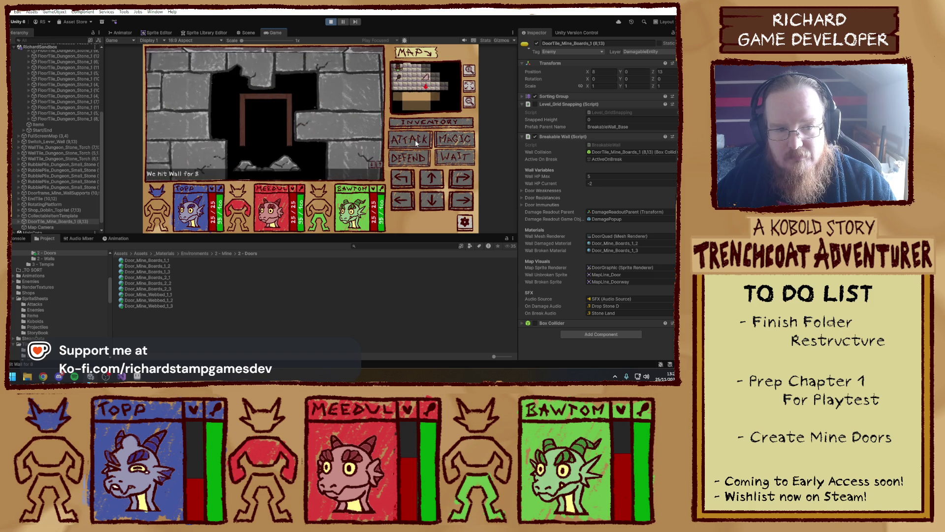
{"action": "key", "text": "w"}
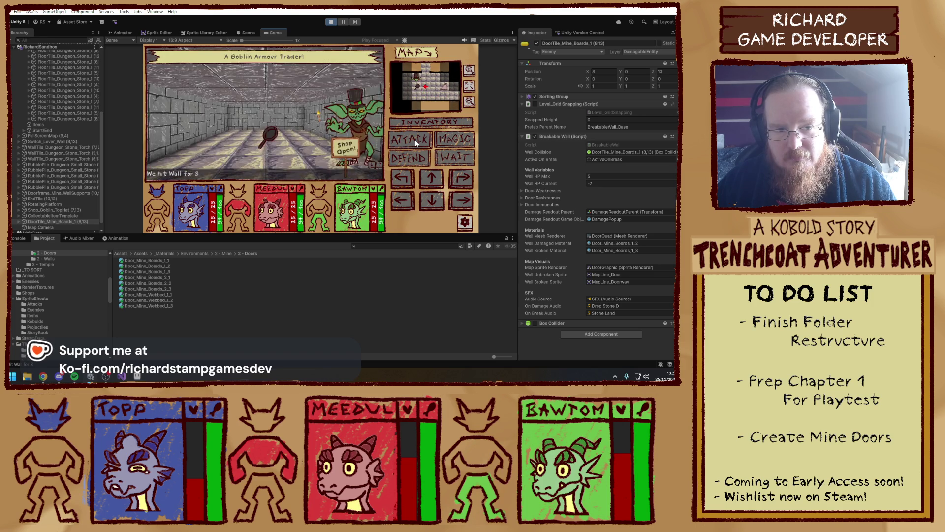
{"action": "key", "text": "e"}
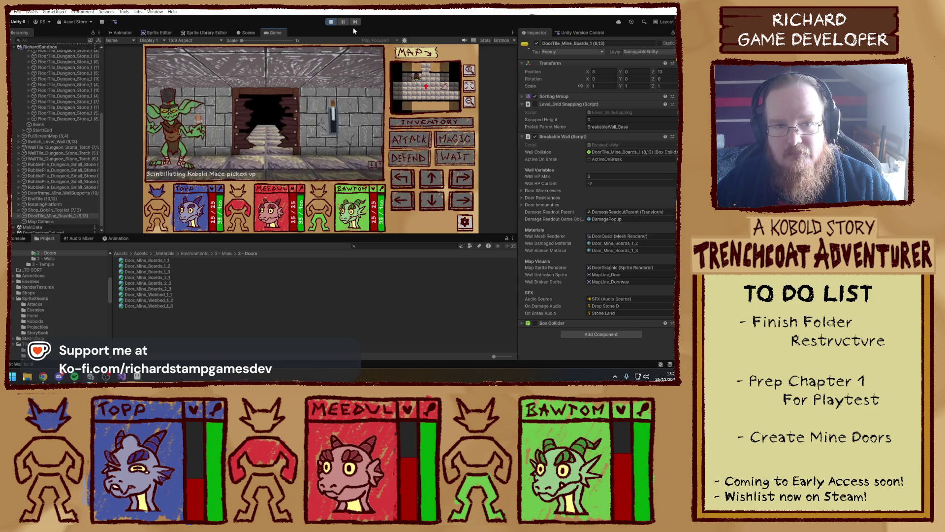
{"action": "left_click", "coordinate": [331, 21]}
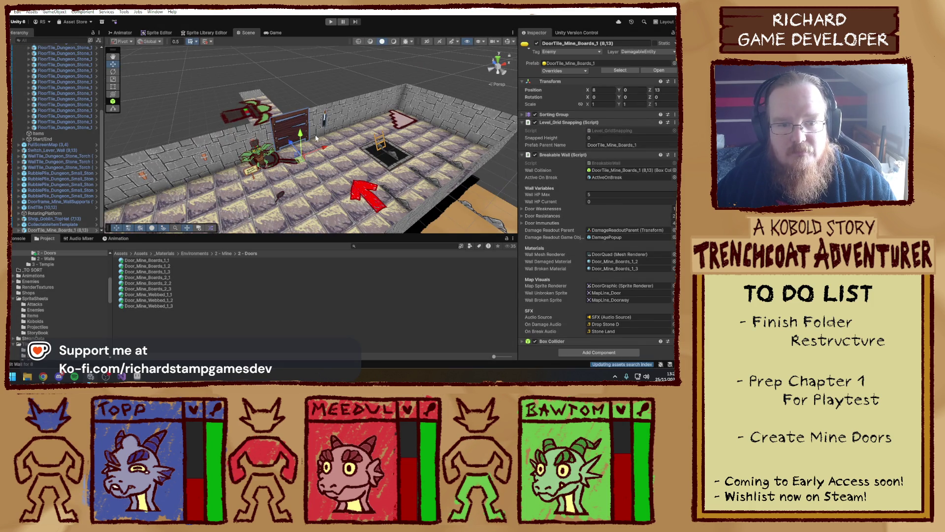
{"action": "left_click_drag", "start_coordinate": [315, 138], "coordinate": [276, 158]}
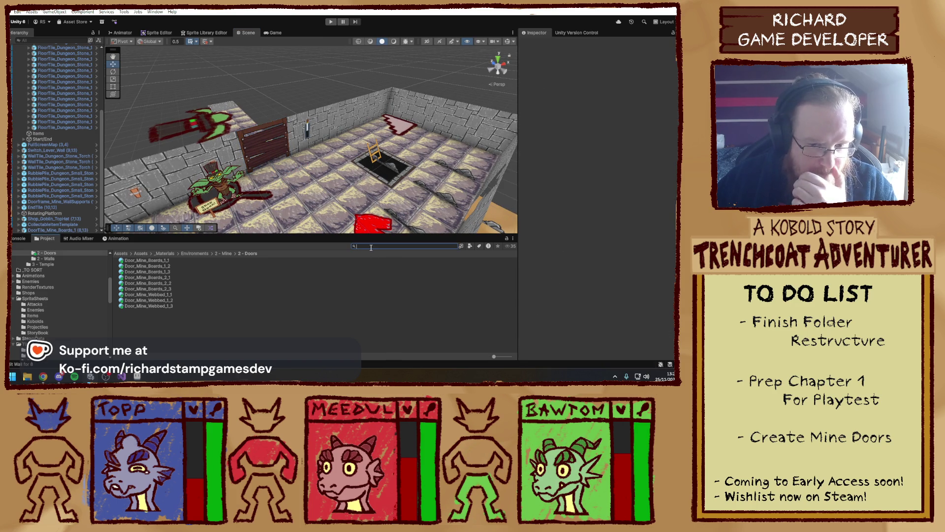
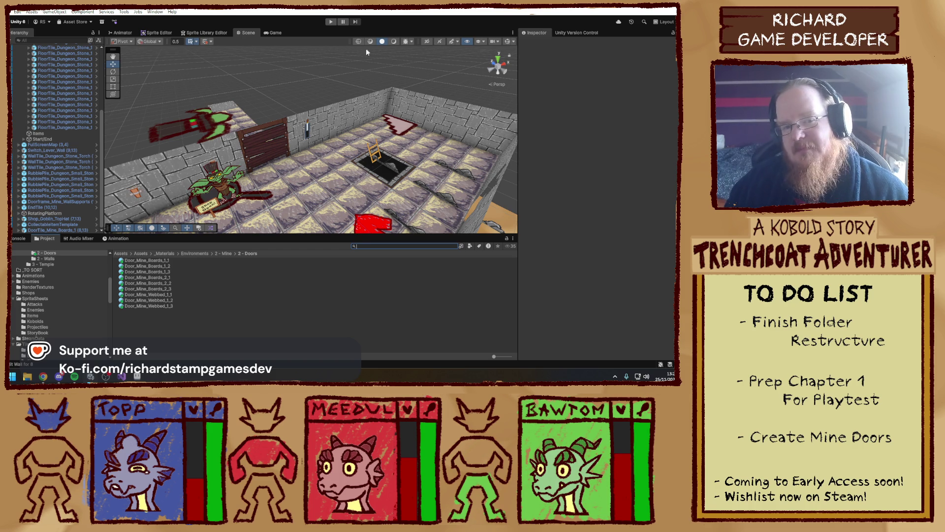
- Browse the Project window from Scenes into Levels > 1 - Beginner Dungeon
{"action": "left_click_drag", "start_coordinate": [320, 89], "coordinate": [328, 135]}
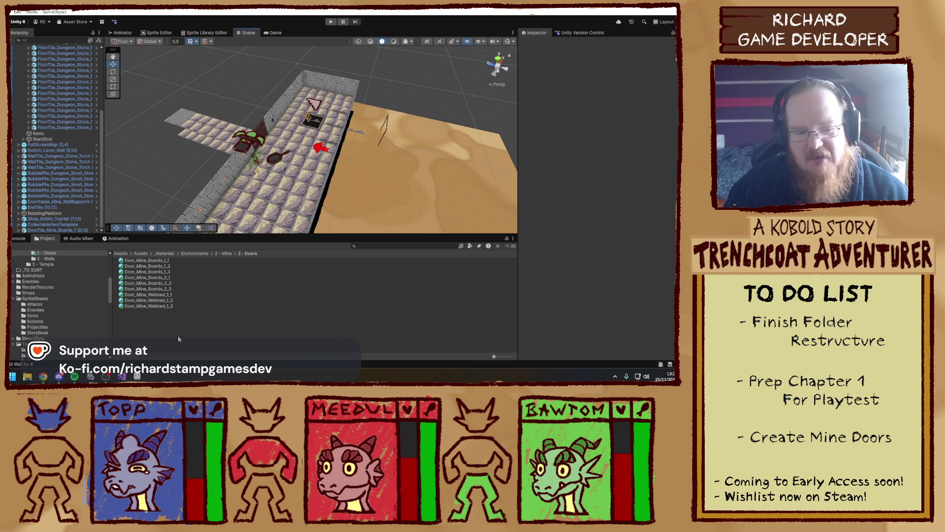
{"action": "scroll", "coordinate": [44, 321], "scroll_direction": "down", "scroll_amount": 4}
{"action": "scroll", "coordinate": [44, 324], "scroll_direction": "down", "scroll_amount": 3}
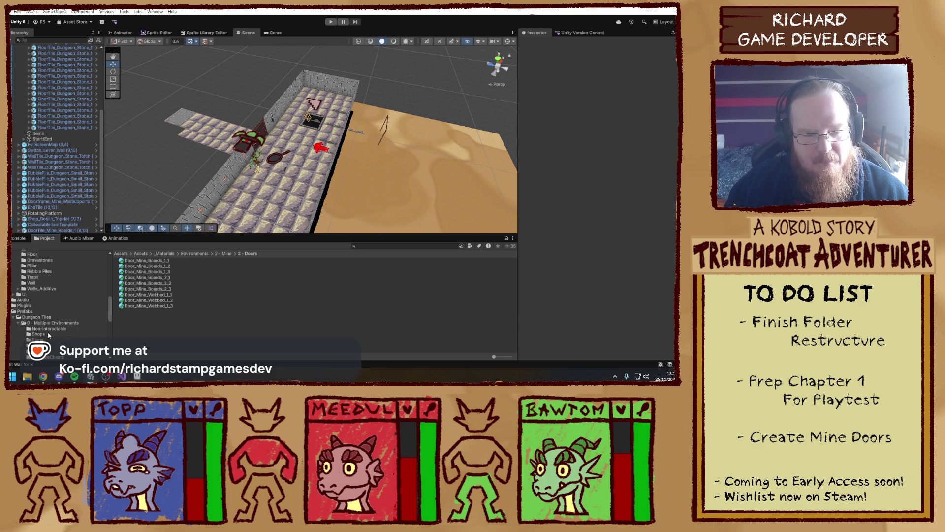
{"action": "left_click", "coordinate": [13, 311]}
{"action": "left_click", "coordinate": [12, 311]}
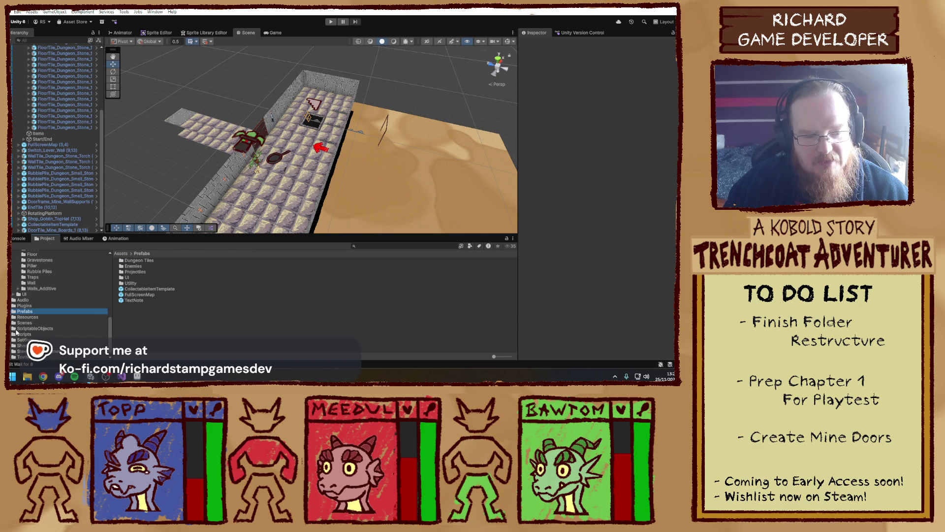
{"action": "left_click", "coordinate": [30, 322]}
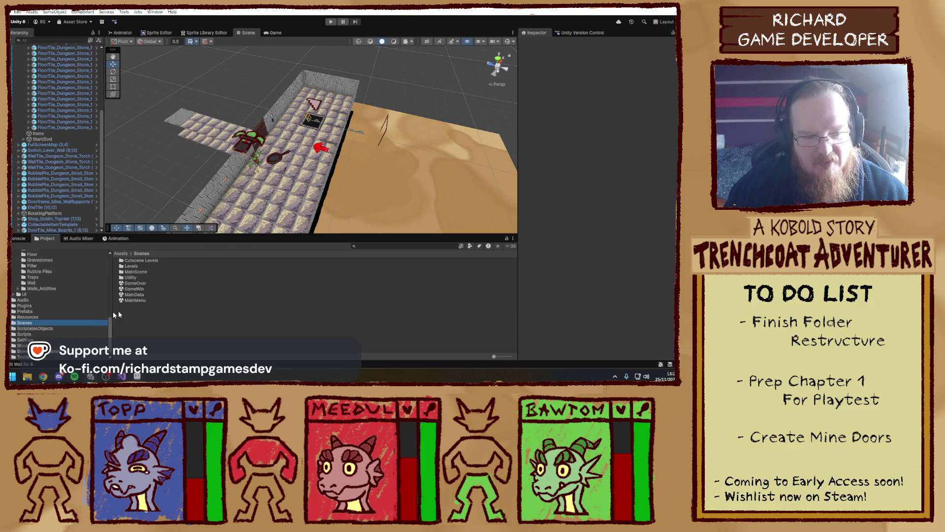
{"action": "double_click", "coordinate": [148, 266]}
{"action": "double_click", "coordinate": [154, 261]}
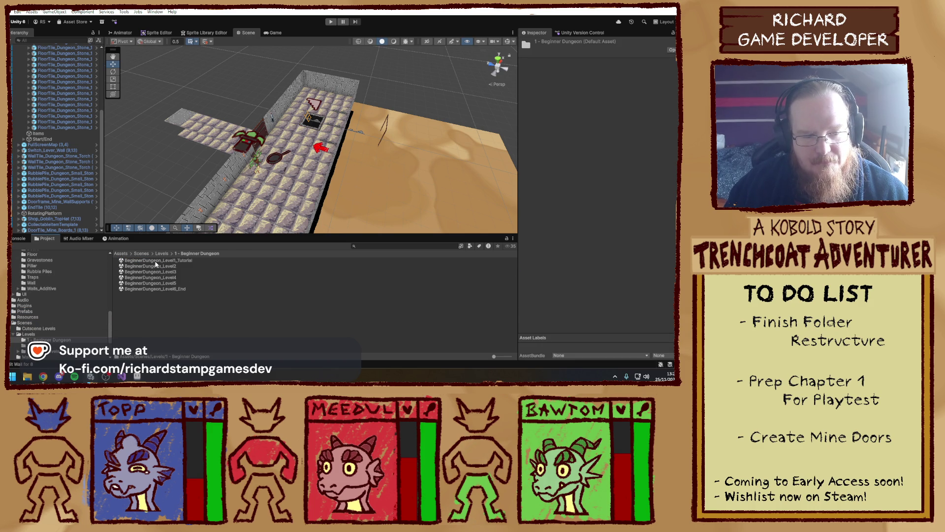
- Open the BeginnerDungeon_Level5 scene and pull back to a wide view of the dungeon
{"action": "double_click", "coordinate": [177, 283]}
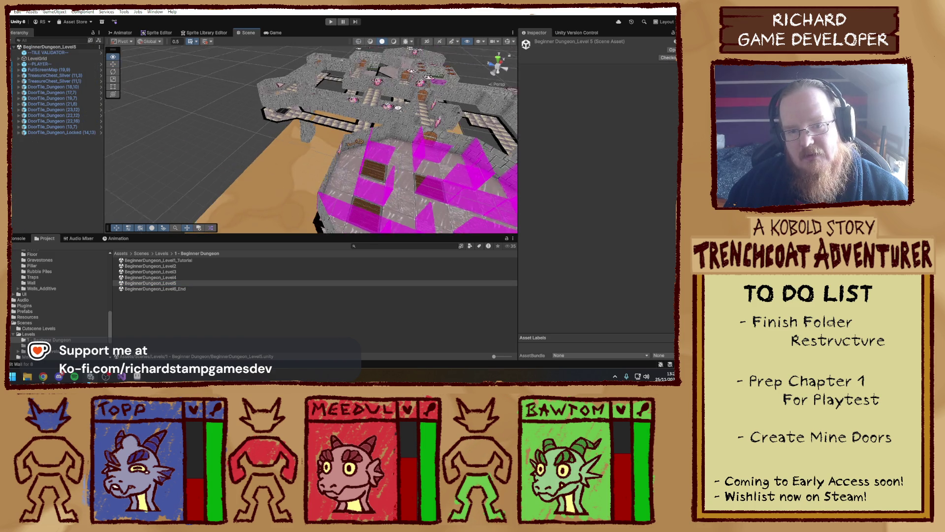
{"action": "mouse_move", "coordinate": [398, 107]}
{"action": "left_mouse_down"}
{"action": "mouse_move", "coordinate": [427, 85]}
{"action": "mouse_move", "coordinate": [305, 134]}
{"action": "left_mouse_up"}
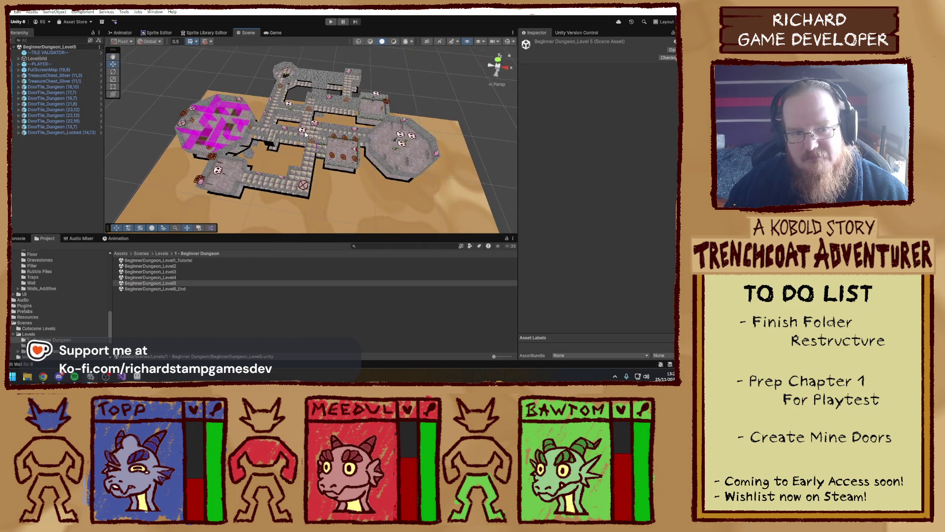
{"action": "scroll", "coordinate": [372, 100], "scroll_direction": "down", "scroll_amount": 10}
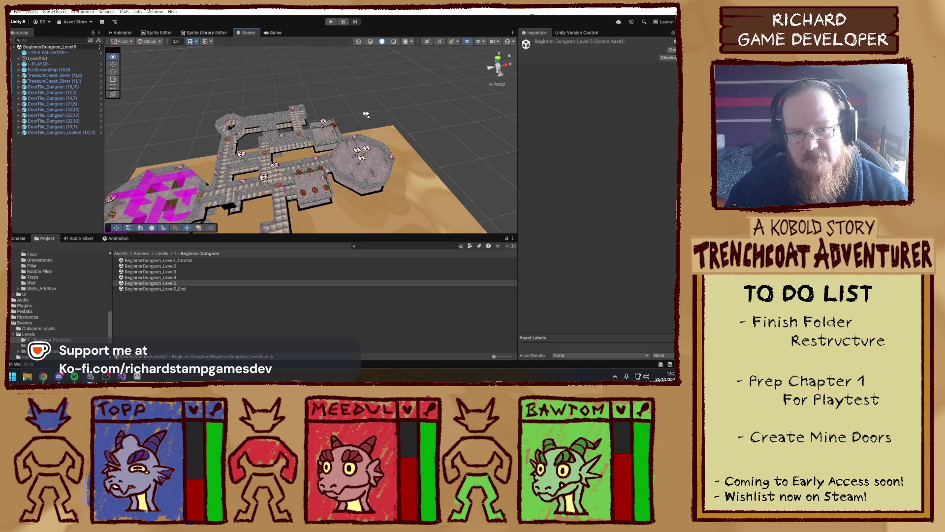
{"action": "mouse_move", "coordinate": [339, 128]}
{"action": "left_mouse_down"}
{"action": "mouse_move", "coordinate": [301, 151]}
{"action": "mouse_move", "coordinate": [467, 75]}
{"action": "mouse_move", "coordinate": [295, 142]}
{"action": "left_mouse_up"}
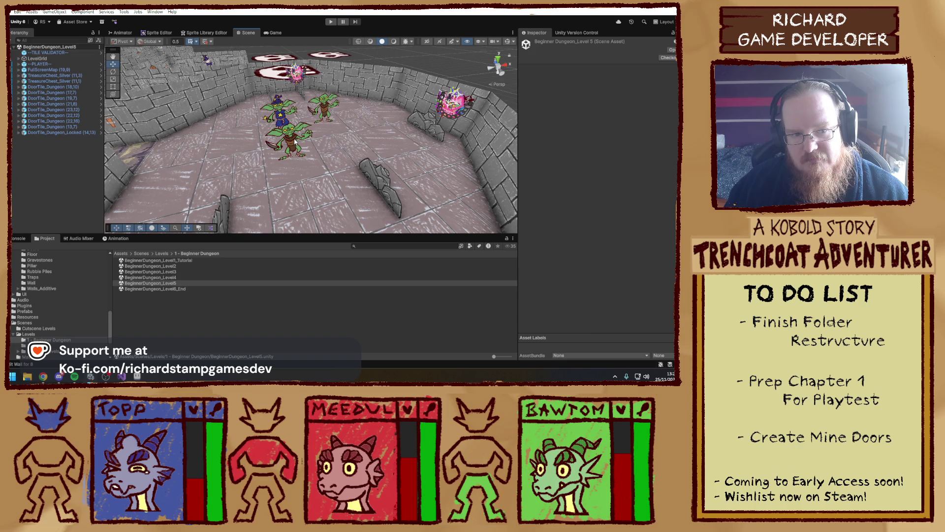
- Delete a goblin from the room and start a Project search
{"action": "left_click", "coordinate": [294, 142]}
{"action": "key", "text": "Delete"}
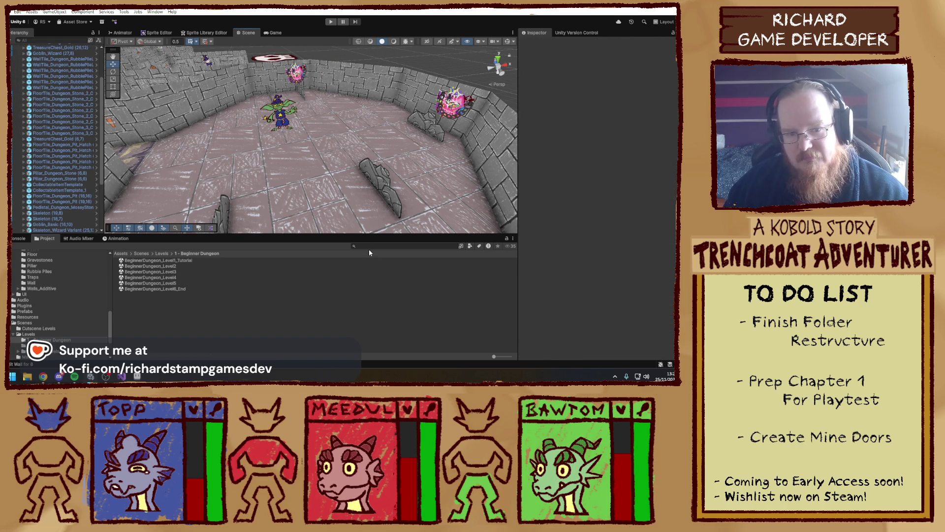
{"action": "left_click", "coordinate": [378, 245]}
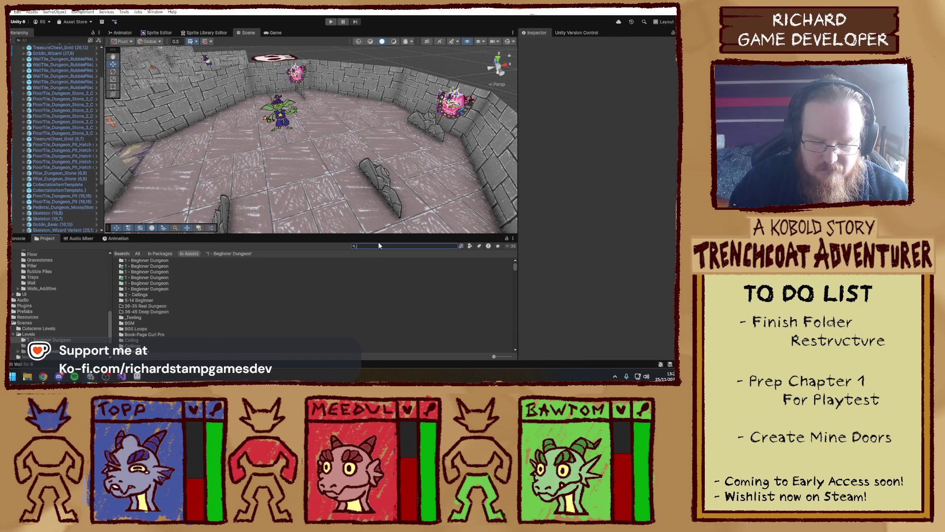
- Search the Project for 'armoured' and frame a Goblin_Armoured instance in the Scene view
{"action": "type", "text": "armoured"}
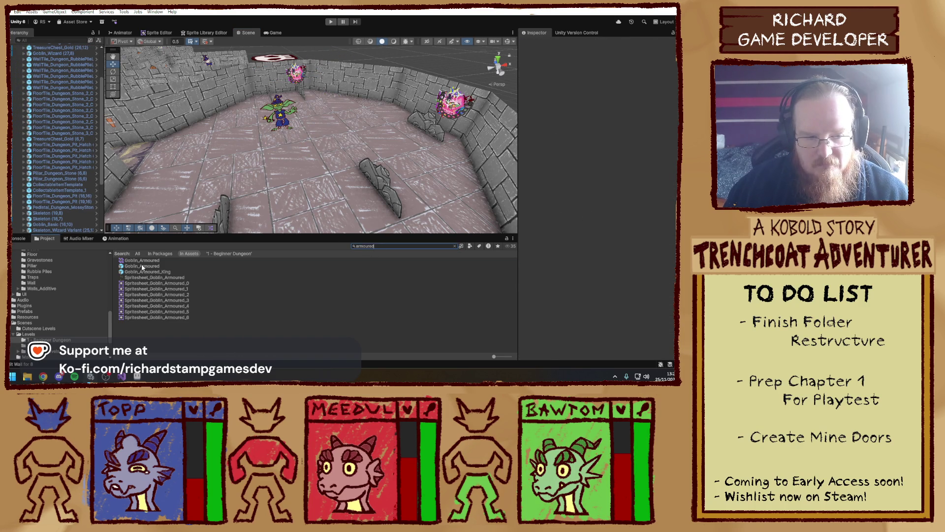
{"action": "left_click", "coordinate": [281, 118]}
{"action": "key", "text": "f"}
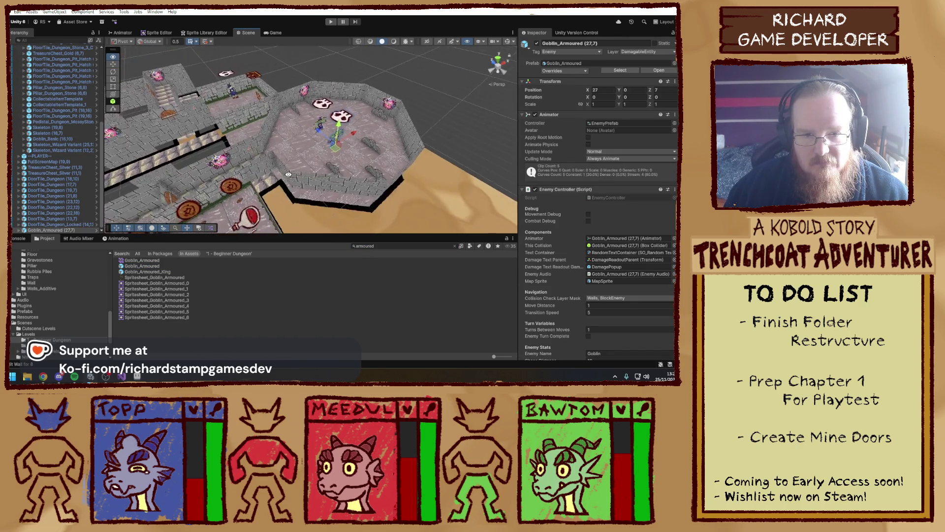
{"action": "scroll", "coordinate": [289, 174], "scroll_direction": "down", "scroll_amount": 5}
{"action": "mouse_move", "coordinate": [288, 174]}
{"action": "left_mouse_down"}
{"action": "mouse_move", "coordinate": [419, 145]}
{"action": "mouse_move", "coordinate": [237, 187]}
{"action": "mouse_move", "coordinate": [272, 187]}
{"action": "mouse_move", "coordinate": [375, 85]}
{"action": "left_mouse_up"}
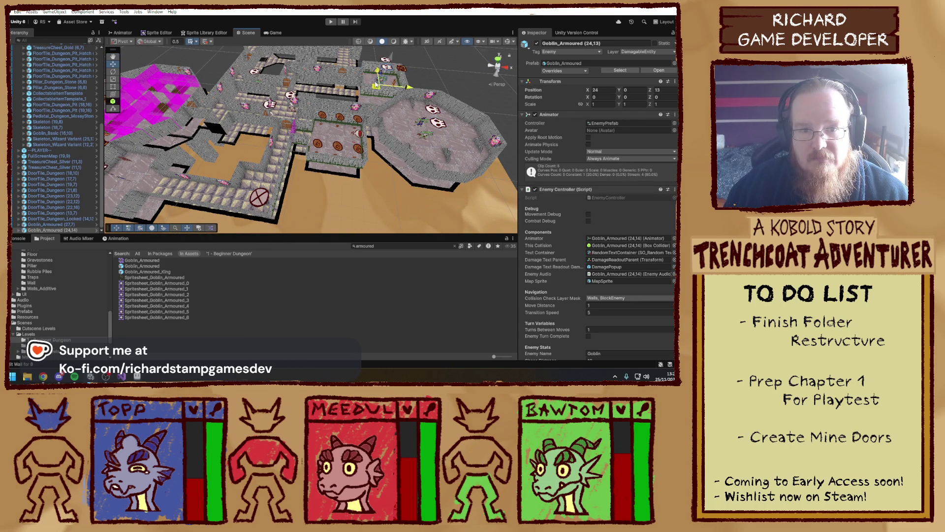
{"action": "scroll", "coordinate": [377, 86], "scroll_direction": "up", "scroll_amount": 5}
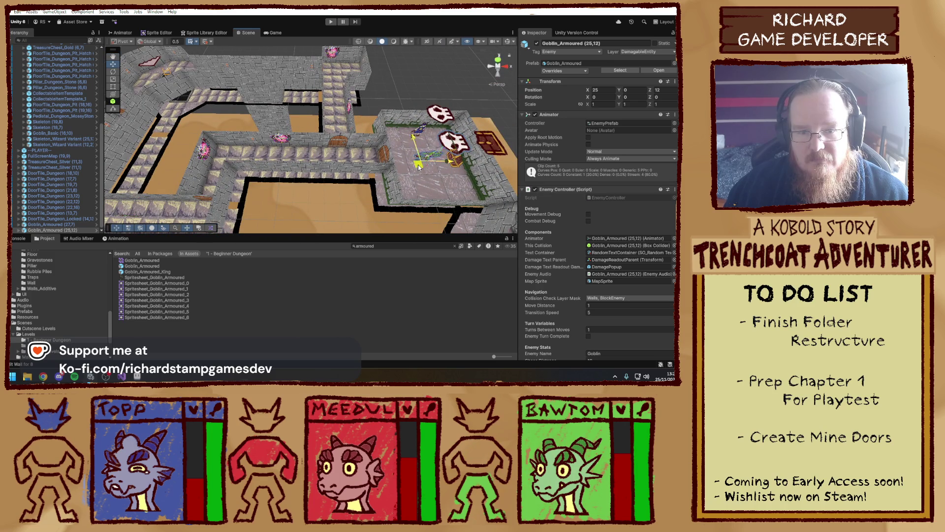
{"action": "mouse_move", "coordinate": [377, 90]}
{"action": "left_mouse_down"}
{"action": "mouse_move", "coordinate": [280, 126]}
{"action": "mouse_move", "coordinate": [358, 124]}
{"action": "mouse_move", "coordinate": [277, 133]}
{"action": "mouse_move", "coordinate": [251, 162]}
{"action": "left_mouse_up"}
- Open the Goblin_Armoured prefab, expand its Header Text, and save it under its existing name
{"action": "double_click", "coordinate": [163, 266]}
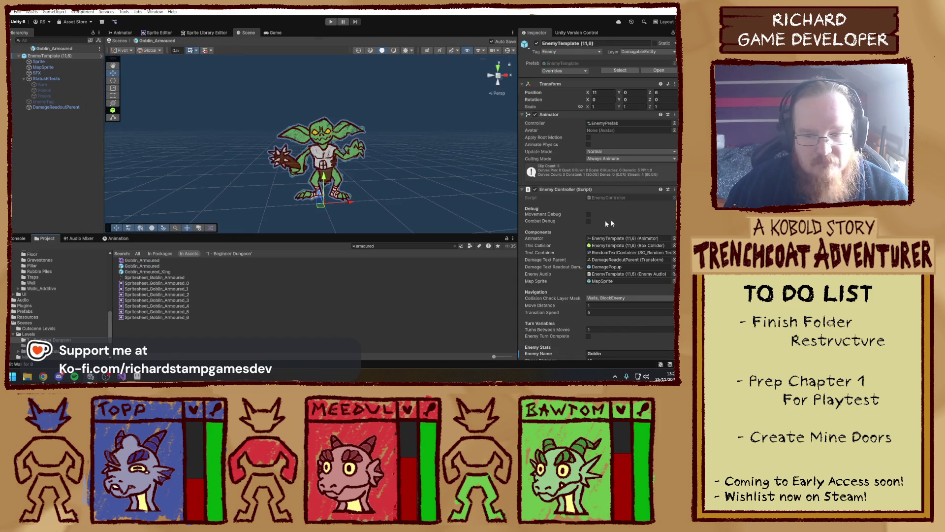
{"action": "scroll", "coordinate": [566, 207], "scroll_direction": "down", "scroll_amount": 15}
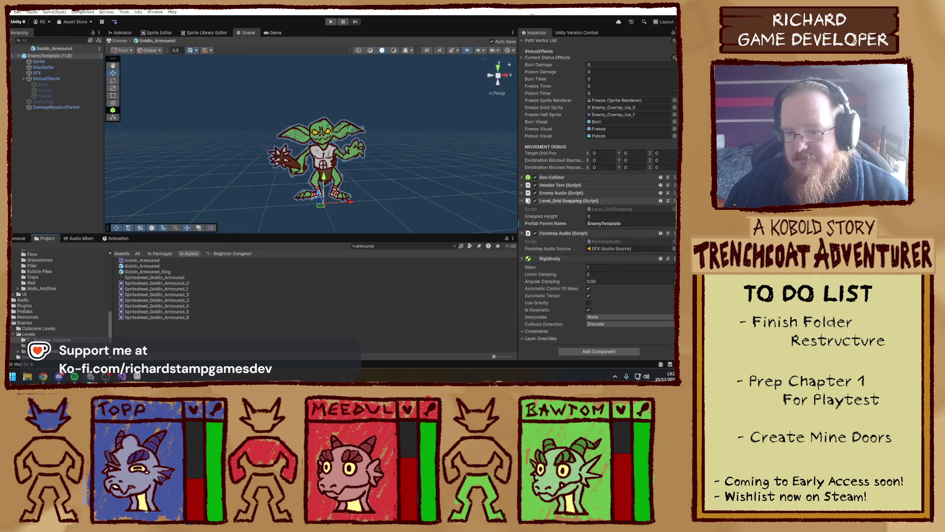
{"action": "left_click", "coordinate": [591, 185]}
{"action": "left_click", "coordinate": [641, 210]}
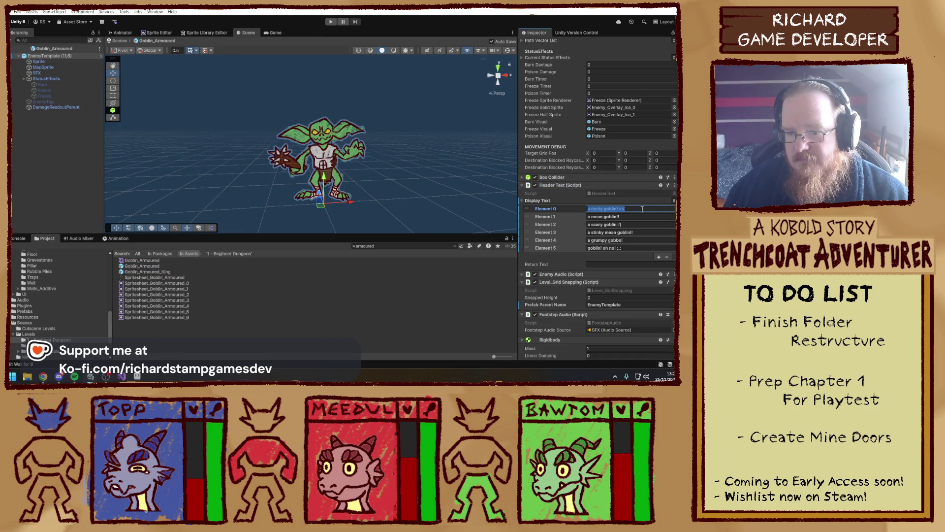
{"action": "key", "text": "ctrl+s"}
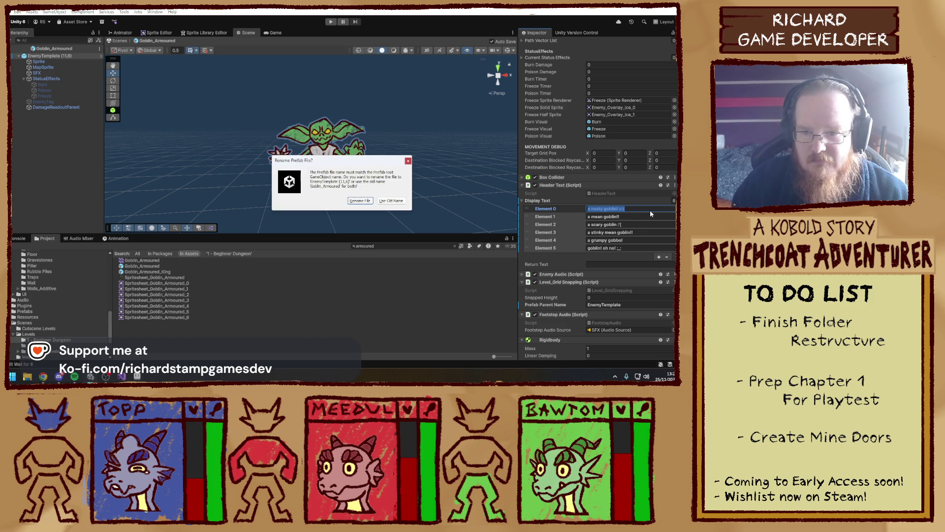
{"action": "left_click", "coordinate": [391, 201]}
- Rewrite display-text Elements 0–2, ending with 'a very scary goblin!!'
{"action": "type", "text": "a"}
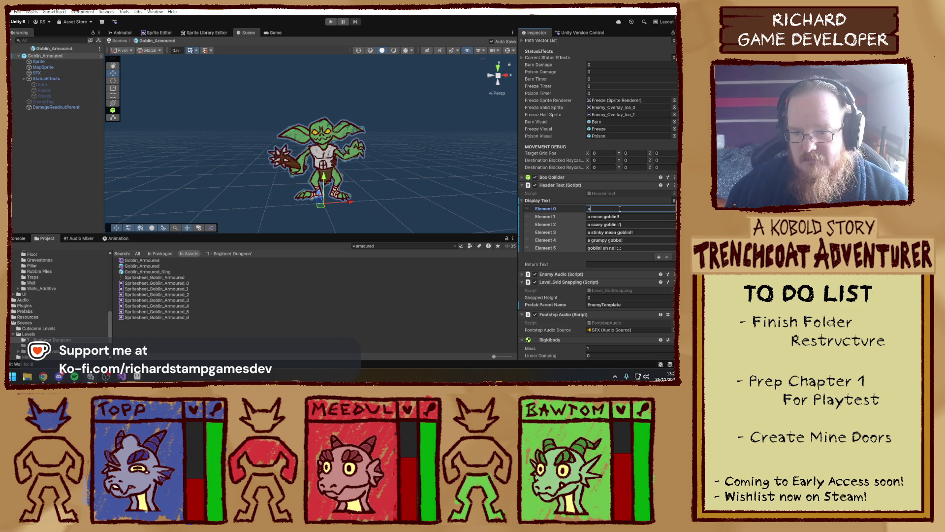
{"action": "type", "text": " strong looking gob"}
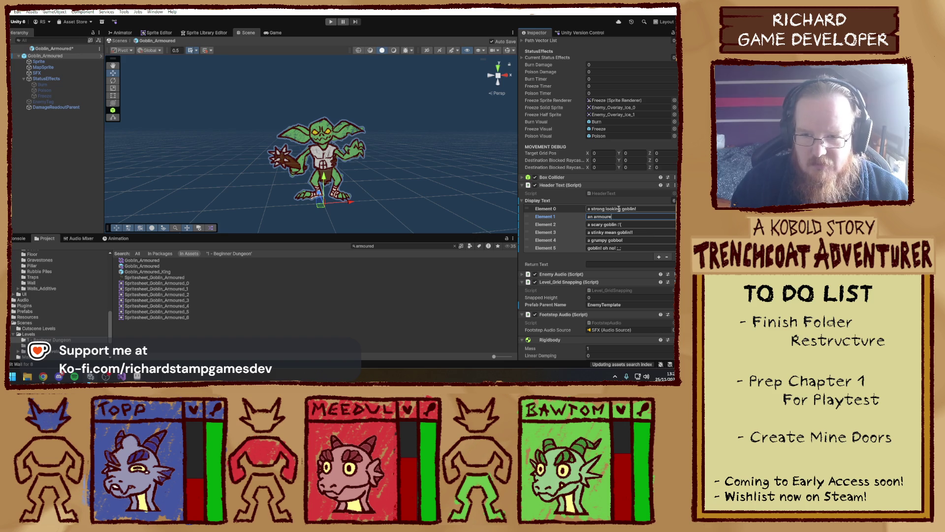
{"action": "type", "text": "lin?"}
{"action": "key", "text": "Tab"}
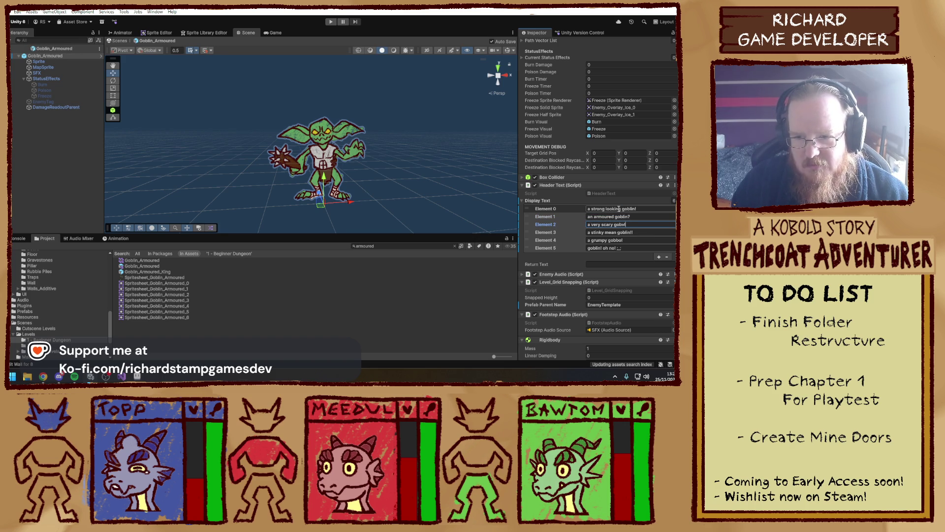
{"action": "key", "text": "Tab"}
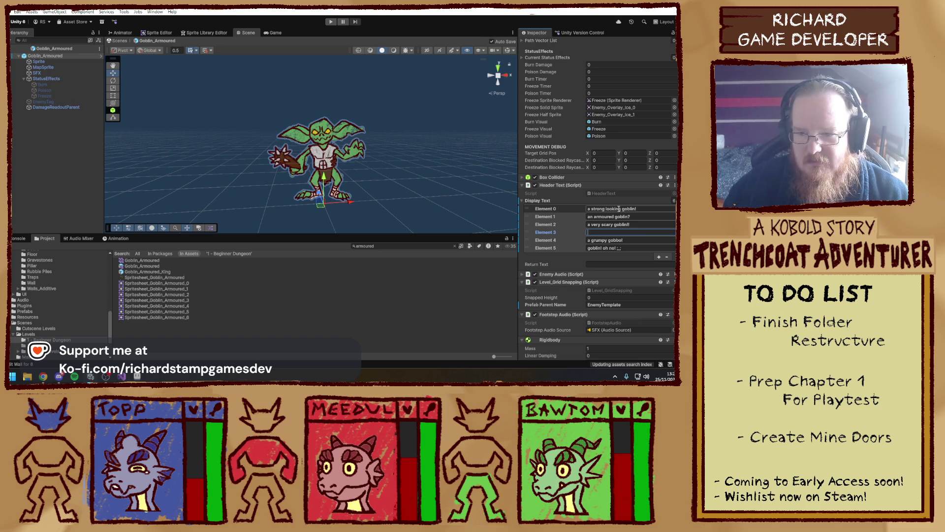
- Remove display-text Elements 3–5 and open the Goblin_Armoured_King prefab
{"action": "left_click", "coordinate": [546, 232]}
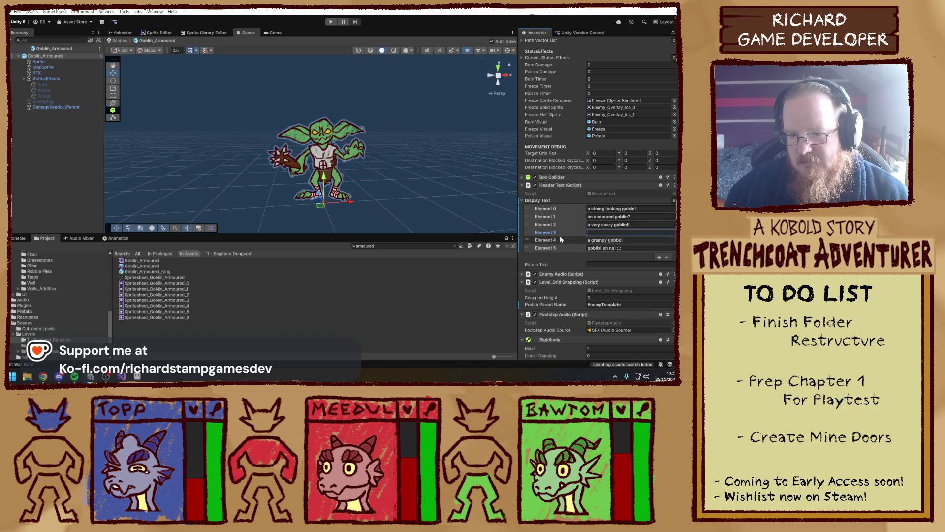
{"action": "left_click", "coordinate": [667, 257]}
{"action": "left_click", "coordinate": [667, 249]}
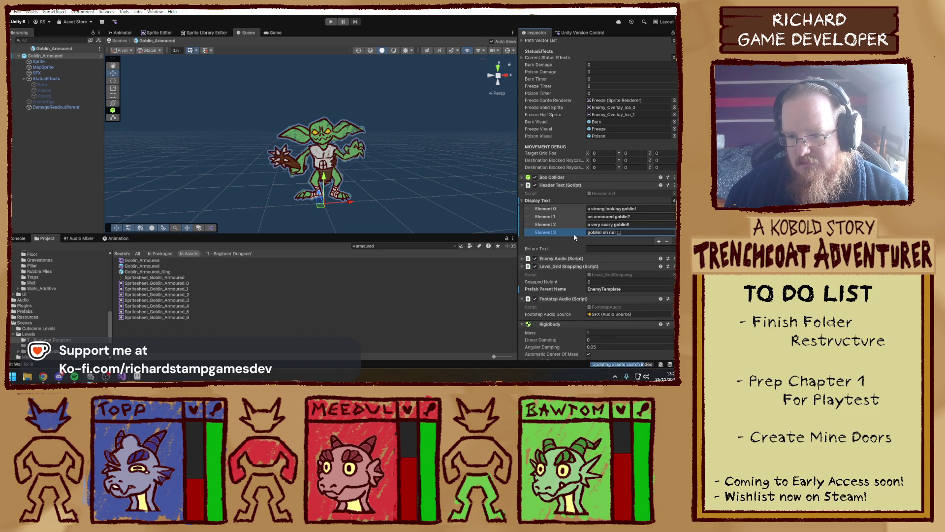
{"action": "left_click", "coordinate": [666, 242]}
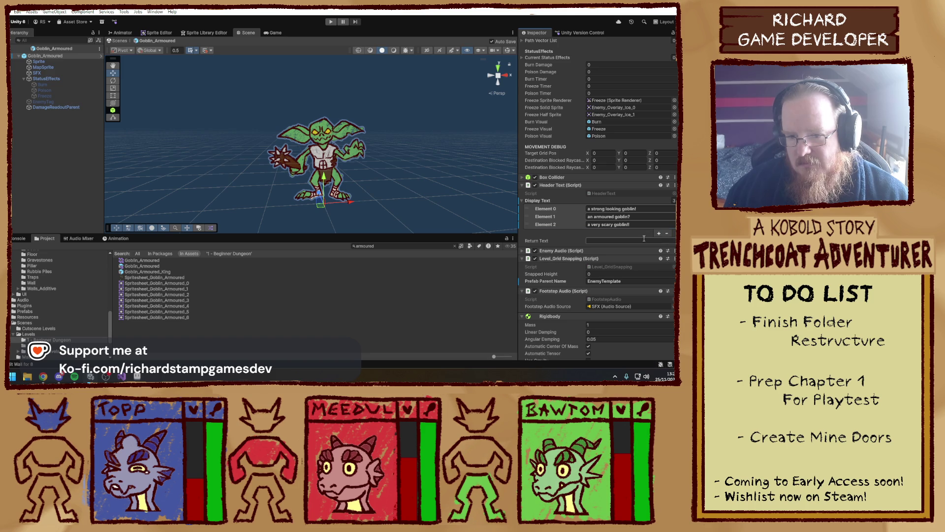
{"action": "double_click", "coordinate": [180, 272]}
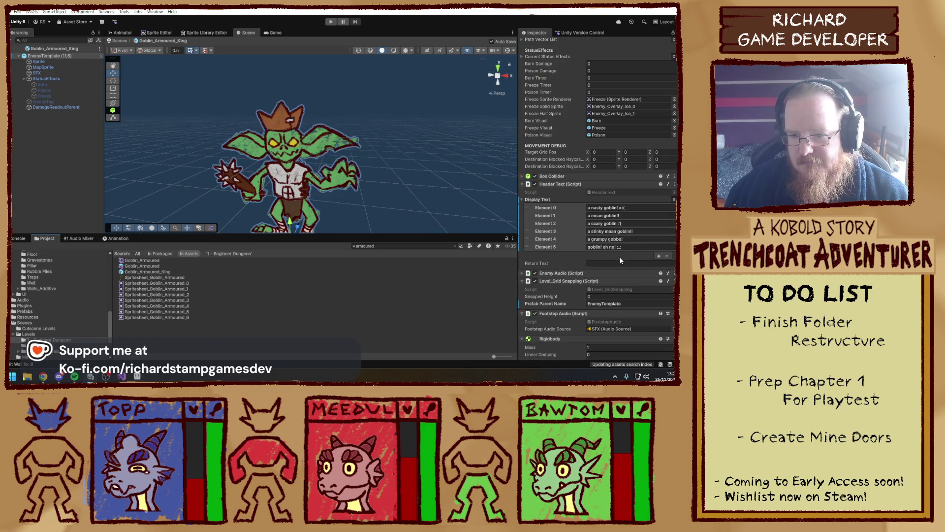
- Change the king's first display line to 'the goblin KING?!', keeping the prefab file name
{"action": "left_click", "coordinate": [621, 214]}
{"action": "left_click", "coordinate": [638, 208]}
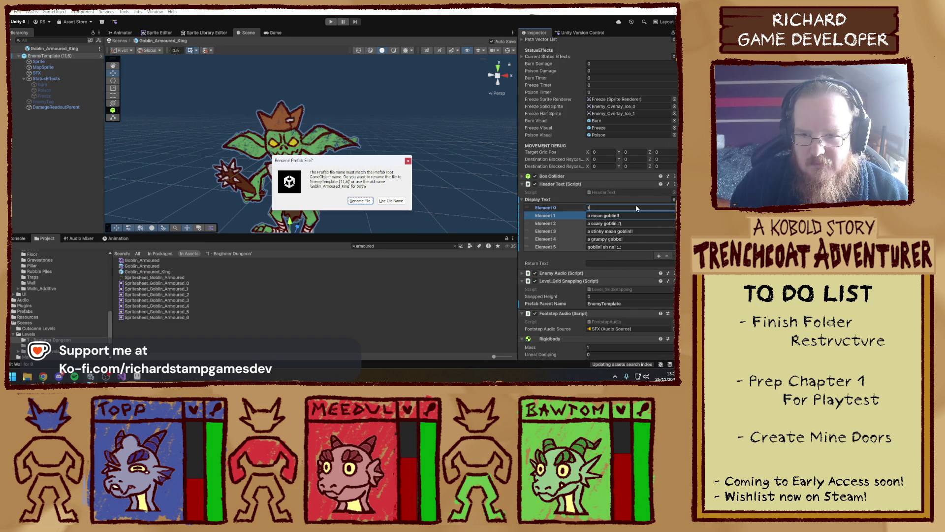
{"action": "key", "text": "Tab"}
{"action": "key", "text": "Return"}
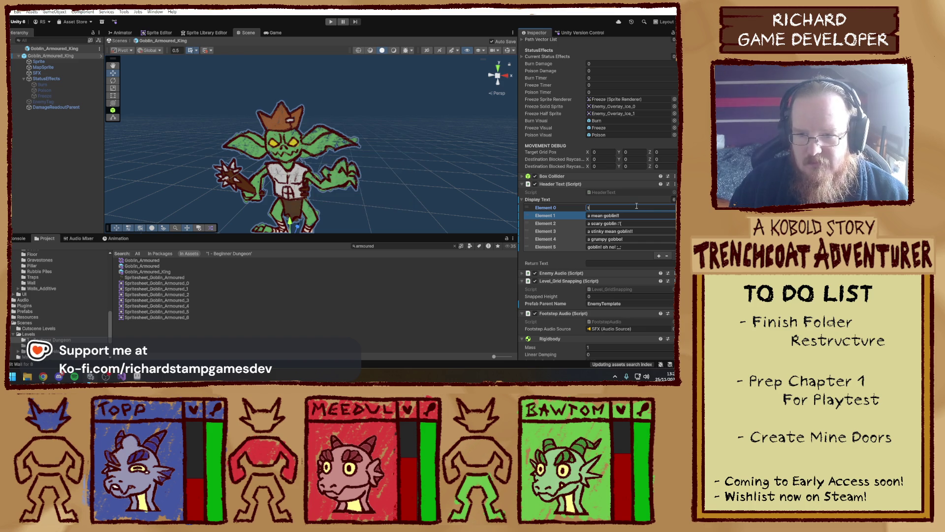
{"action": "type", "text": "he goblin"}
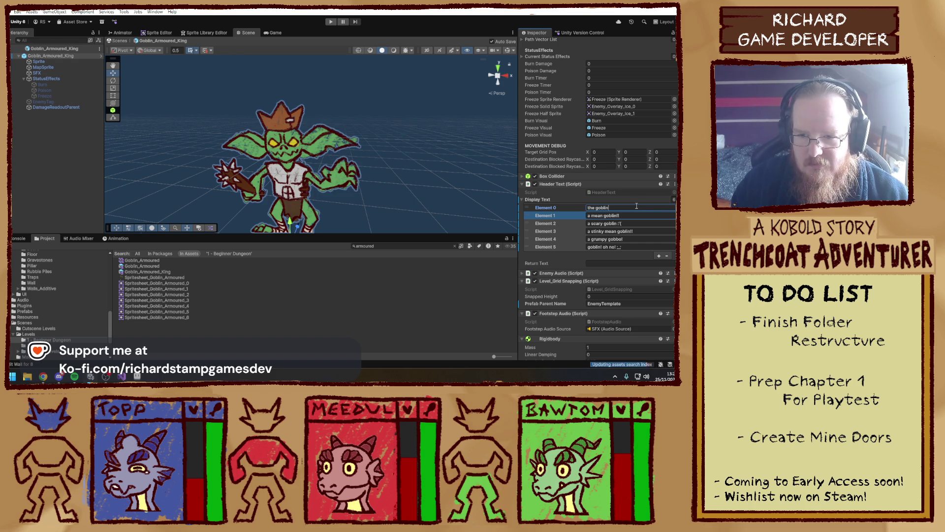
{"action": "type", "text": " KING?!"}
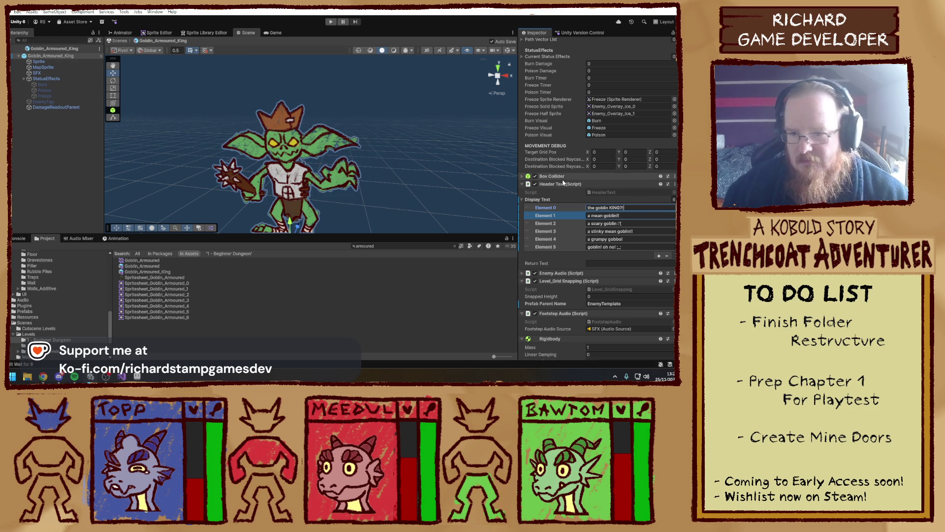
{"action": "key", "text": "Tab"}
- Delete the five extra display-text lines, leaving only one
{"action": "left_click", "coordinate": [666, 256]}
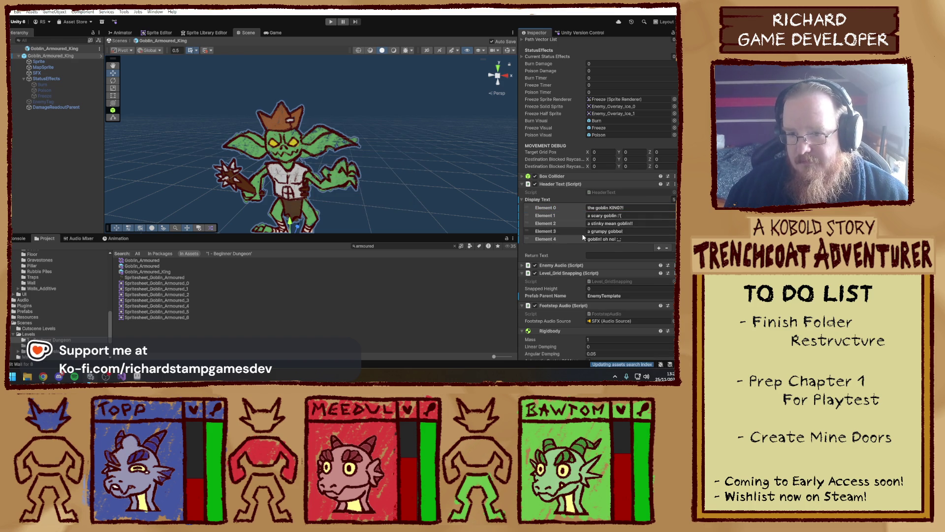
{"action": "left_click", "coordinate": [667, 248]}
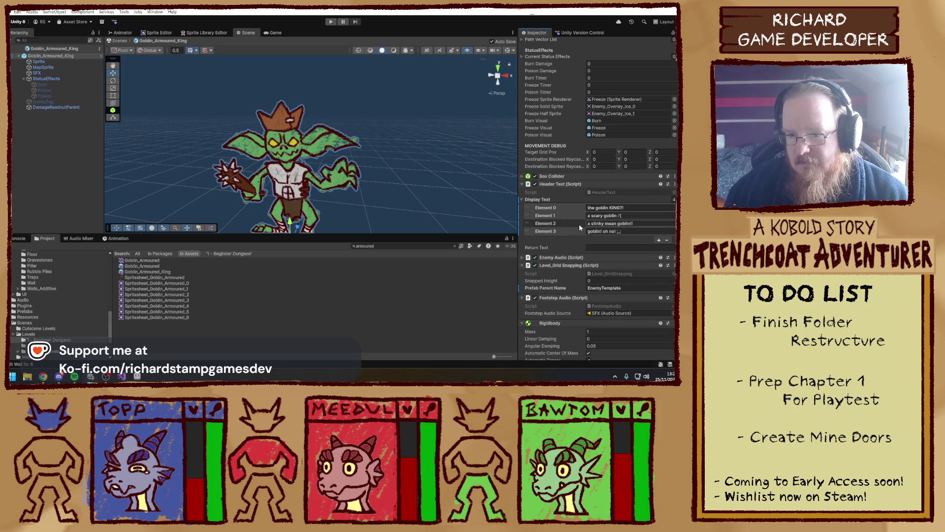
{"action": "left_click", "coordinate": [665, 240]}
{"action": "left_click", "coordinate": [666, 232]}
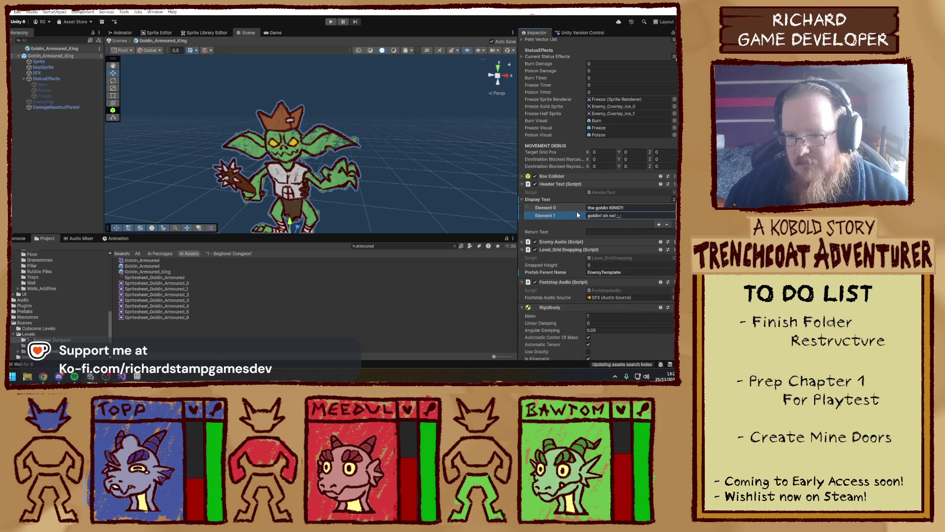
{"action": "left_click", "coordinate": [666, 225]}
- Set the Enemy Name to 'Goblin King' and reopen the Goblin_Armoured prefab
{"action": "scroll", "coordinate": [601, 222], "scroll_direction": "up", "scroll_amount": 10}
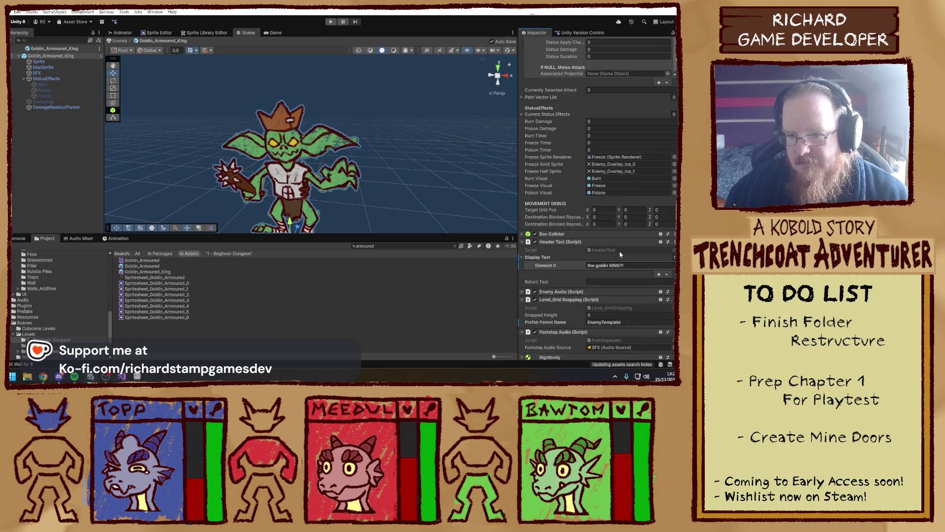
{"action": "scroll", "coordinate": [555, 160], "scroll_direction": "up", "scroll_amount": 3}
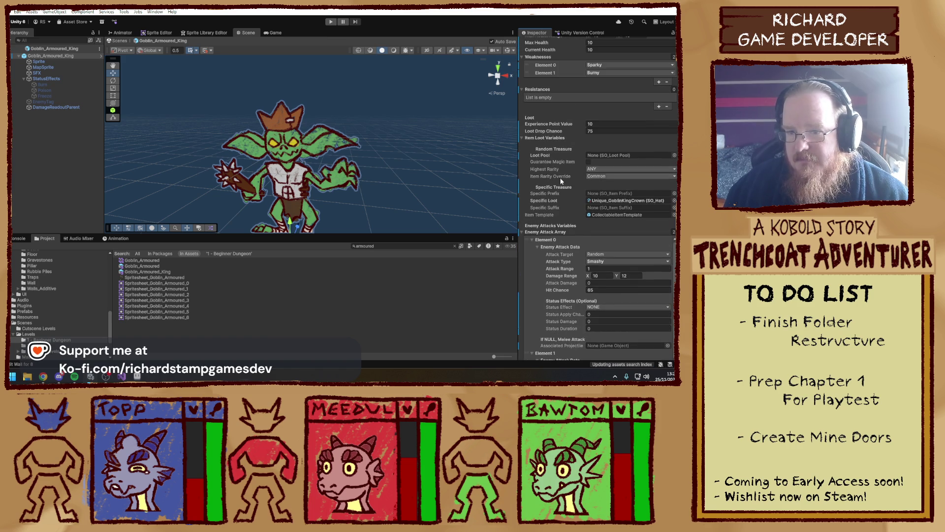
{"action": "scroll", "coordinate": [552, 209], "scroll_direction": "up", "scroll_amount": 9}
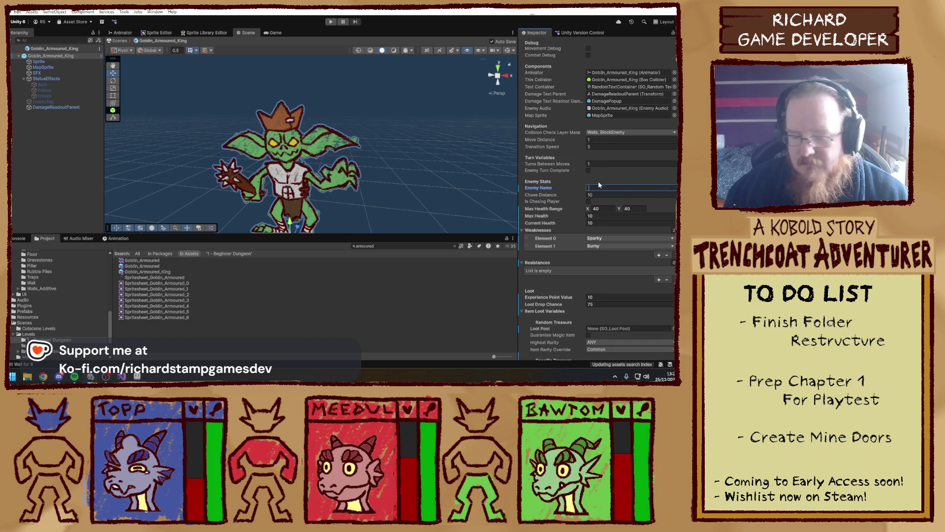
{"action": "type", "text": "Goblin King"}
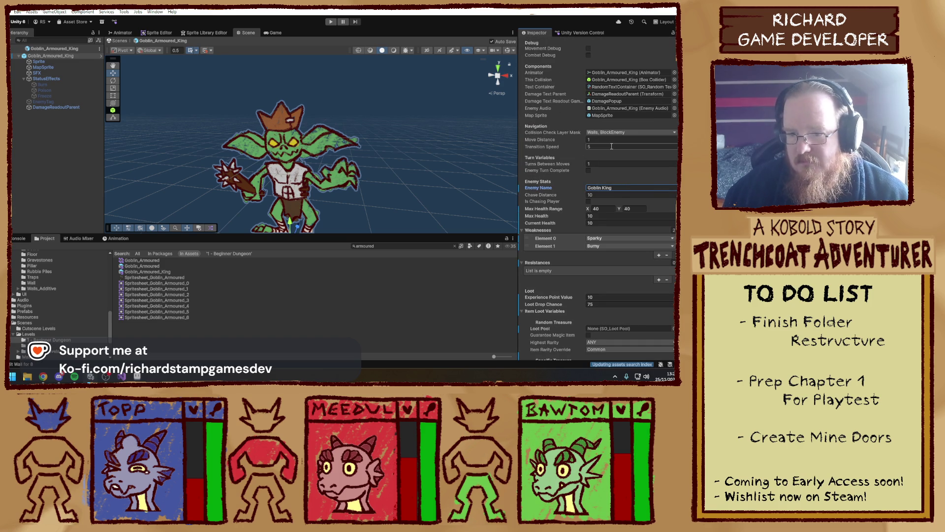
{"action": "double_click", "coordinate": [142, 266]}
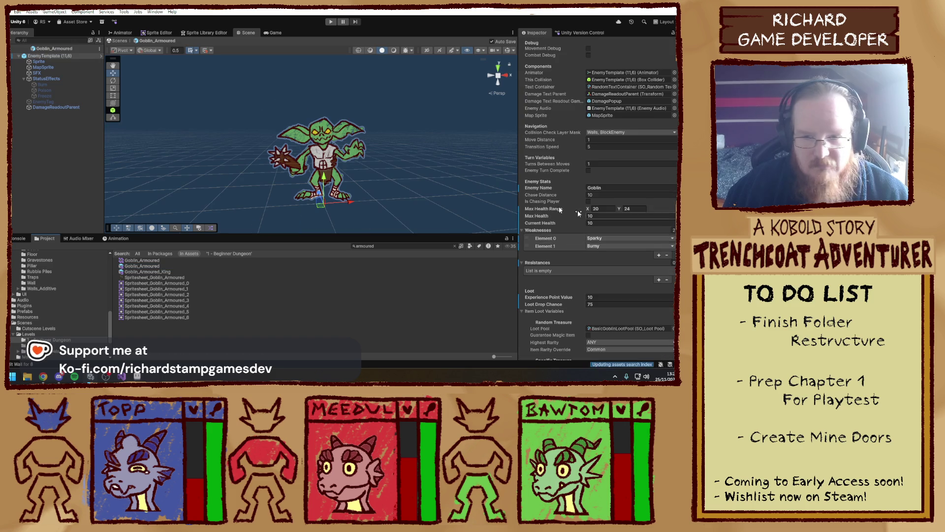
- Set the Goblin_Armoured Enemy Name to 'Elite Goblin'
{"action": "scroll", "coordinate": [580, 217], "scroll_direction": "up", "scroll_amount": 2}
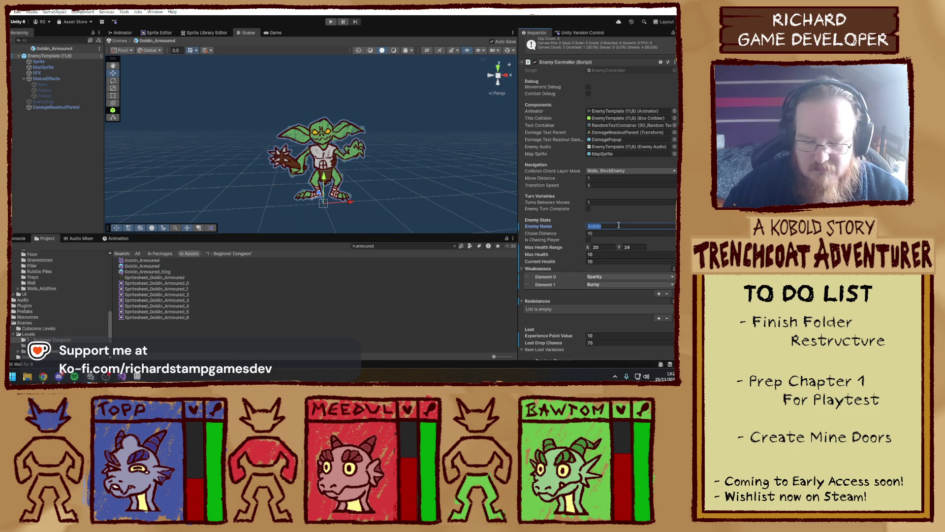
{"action": "type", "text": "A"}
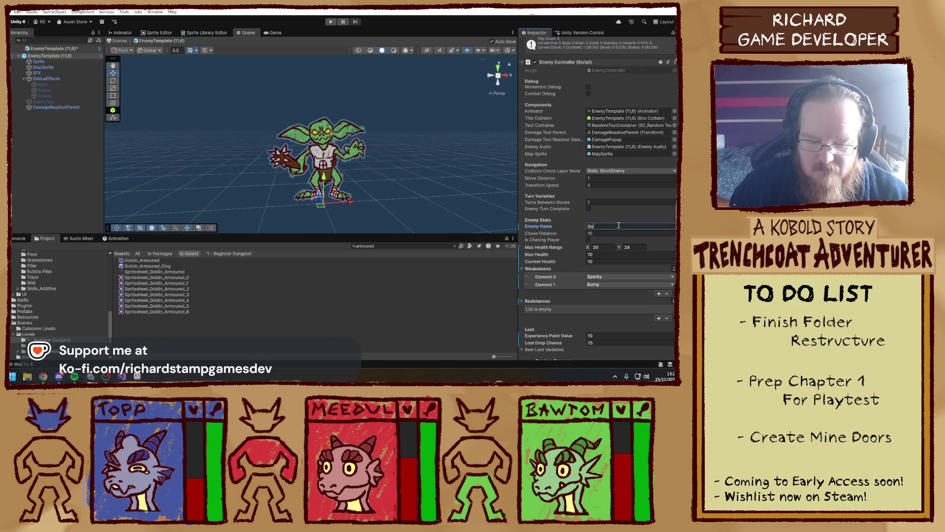
{"action": "key", "text": "BackSpace"}
{"action": "key", "text": "BackSpace"}
{"action": "type", "text": "Elite Goblin"}
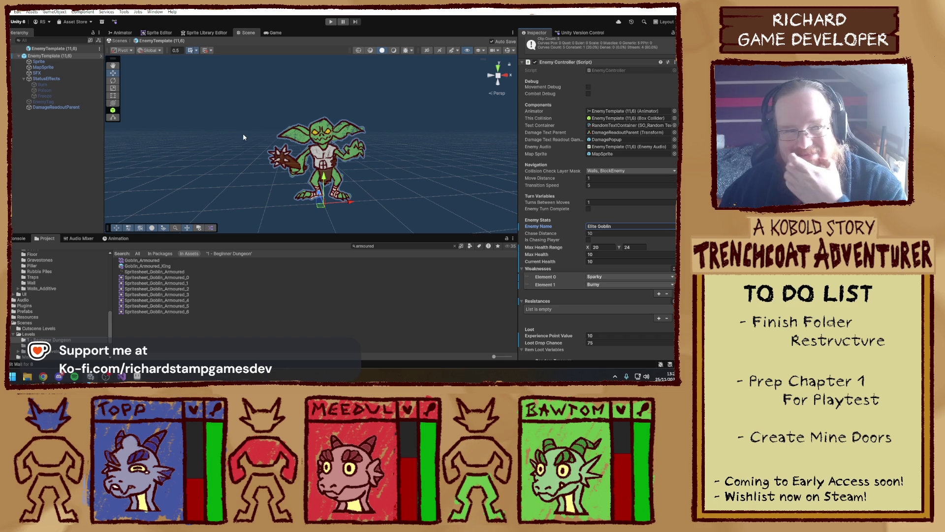
- Exit Prefab Mode back to the dungeon level and select the Project search text
{"action": "left_click", "coordinate": [144, 188]}
{"action": "left_click", "coordinate": [13, 49]}
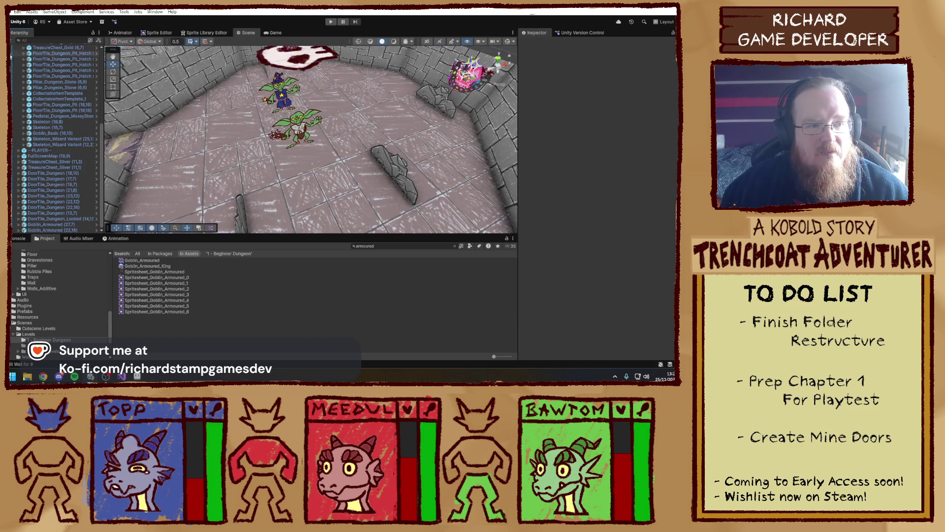
{"action": "scroll", "coordinate": [273, 117], "scroll_direction": "down", "scroll_amount": 10}
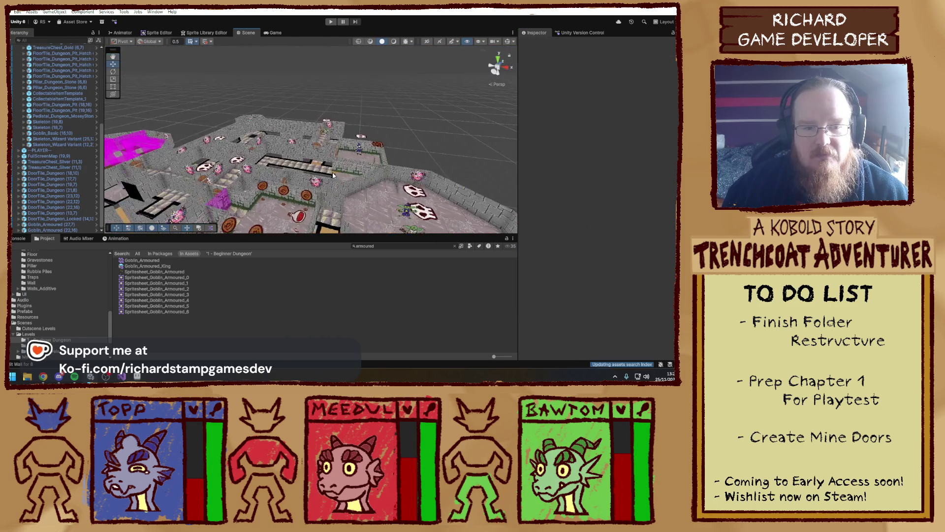
{"action": "mouse_move", "coordinate": [284, 158]}
{"action": "left_mouse_down"}
{"action": "mouse_move", "coordinate": [285, 200]}
{"action": "mouse_move", "coordinate": [360, 189]}
{"action": "mouse_move", "coordinate": [241, 149]}
{"action": "mouse_move", "coordinate": [295, 148]}
{"action": "mouse_move", "coordinate": [340, 183]}
{"action": "mouse_move", "coordinate": [369, 226]}
{"action": "left_mouse_up"}
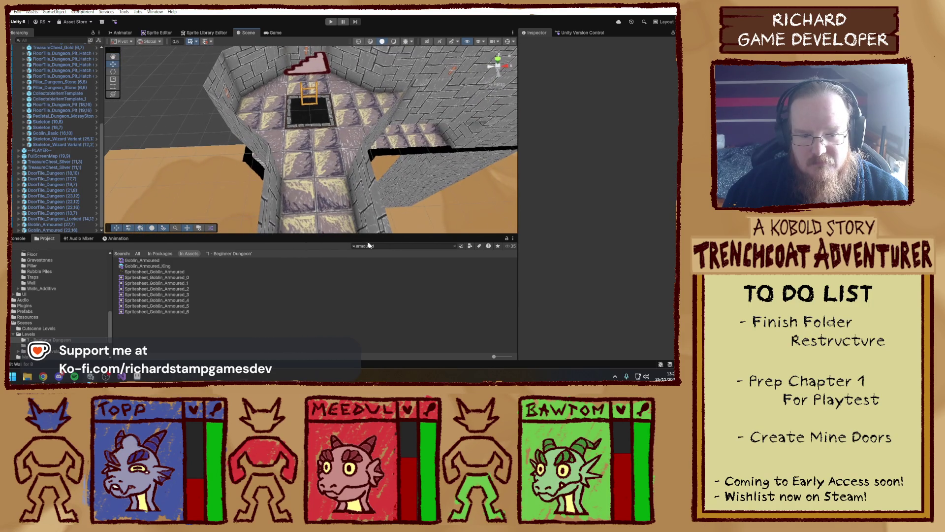
{"action": "left_click", "coordinate": [381, 246]}
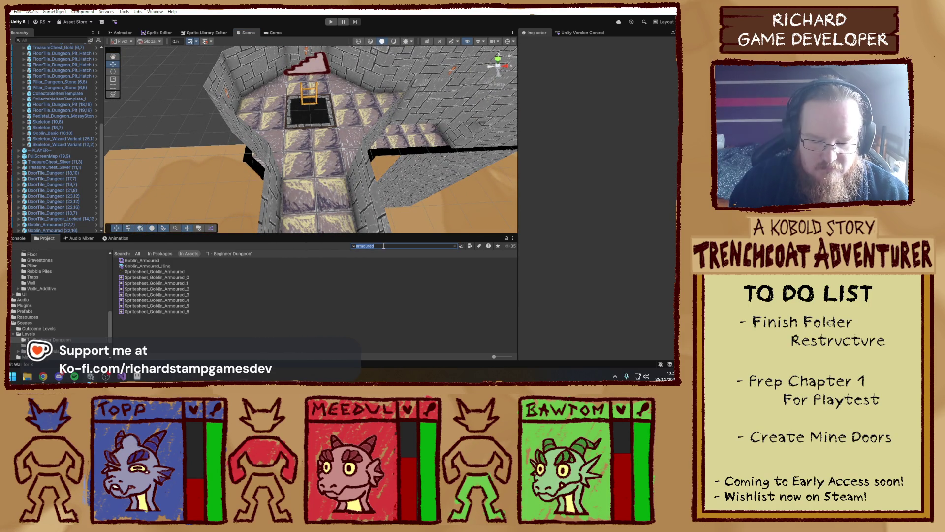
- Drag a CollectableItemTemplate into the dungeon room and assign it the Potion_SmallHealing item
{"action": "type", "text": "collect"}
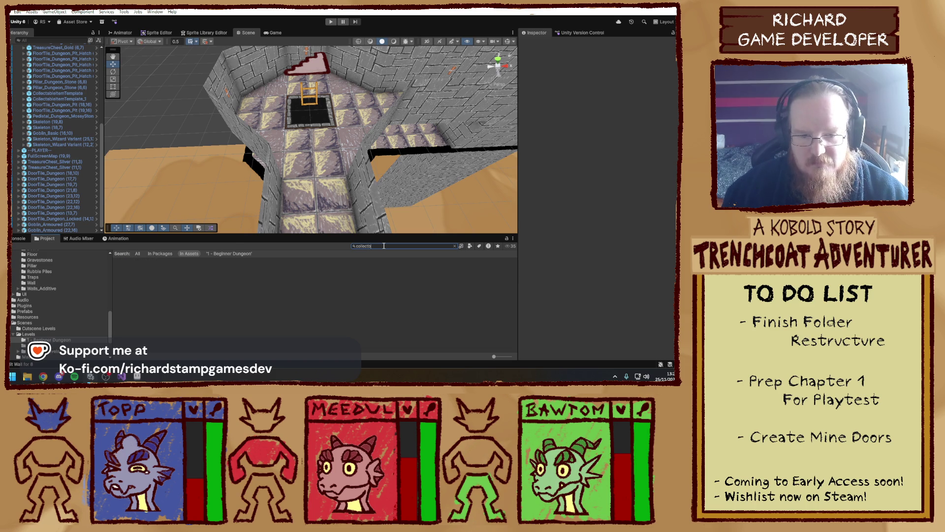
{"action": "mouse_move", "coordinate": [171, 279]}
{"action": "left_mouse_down"}
{"action": "mouse_move", "coordinate": [309, 166]}
{"action": "mouse_move", "coordinate": [318, 174]}
{"action": "mouse_move", "coordinate": [121, 143]}
{"action": "mouse_move", "coordinate": [283, 132]}
{"action": "mouse_move", "coordinate": [376, 196]}
{"action": "mouse_move", "coordinate": [557, 188]}
{"action": "left_mouse_up"}
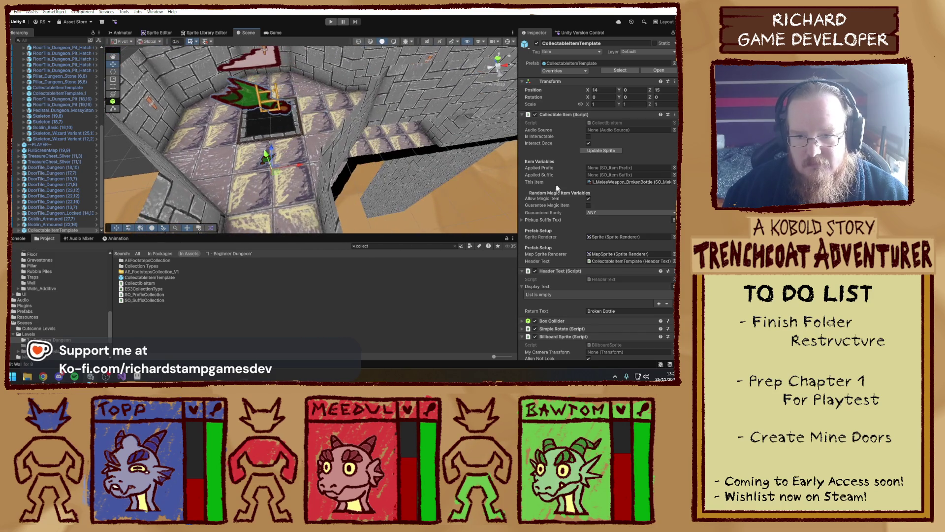
{"action": "left_click", "coordinate": [675, 183]}
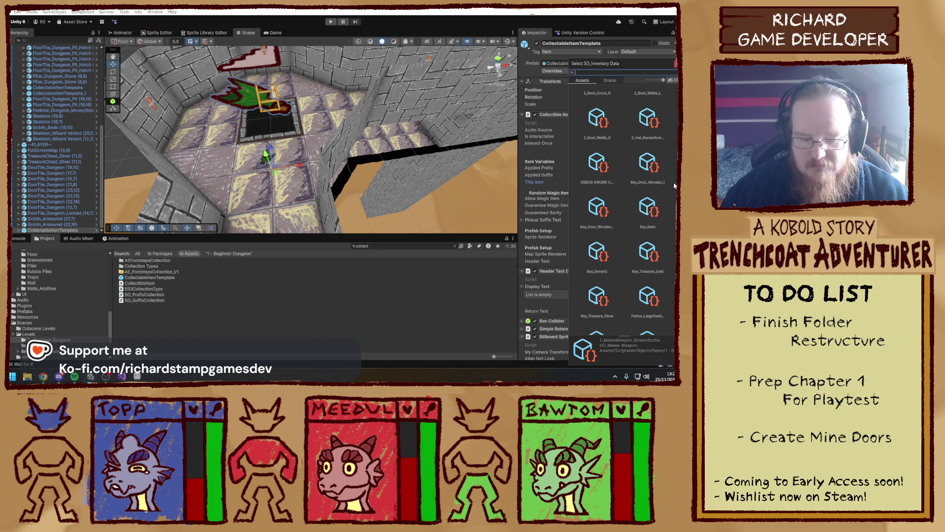
{"action": "type", "text": "goblin"}
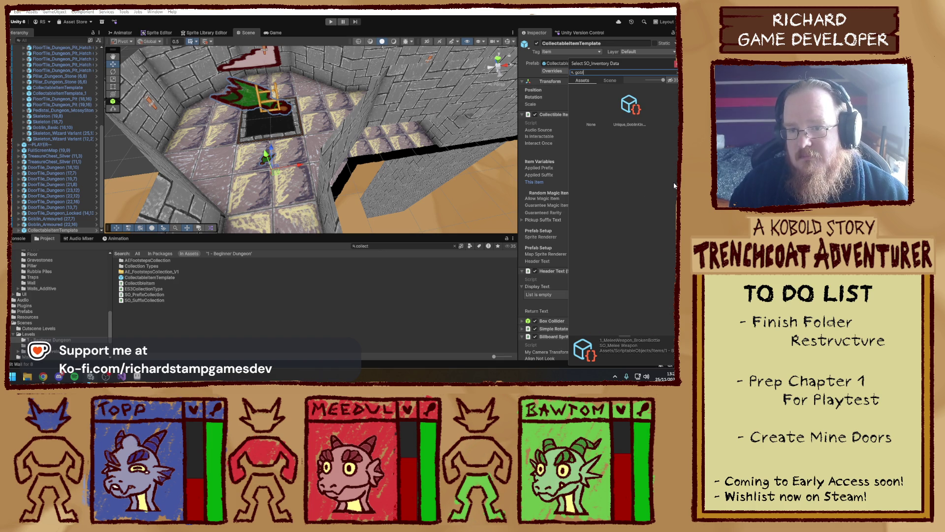
{"action": "key", "text": "BackSpace"}
{"action": "type", "text": "healing"}
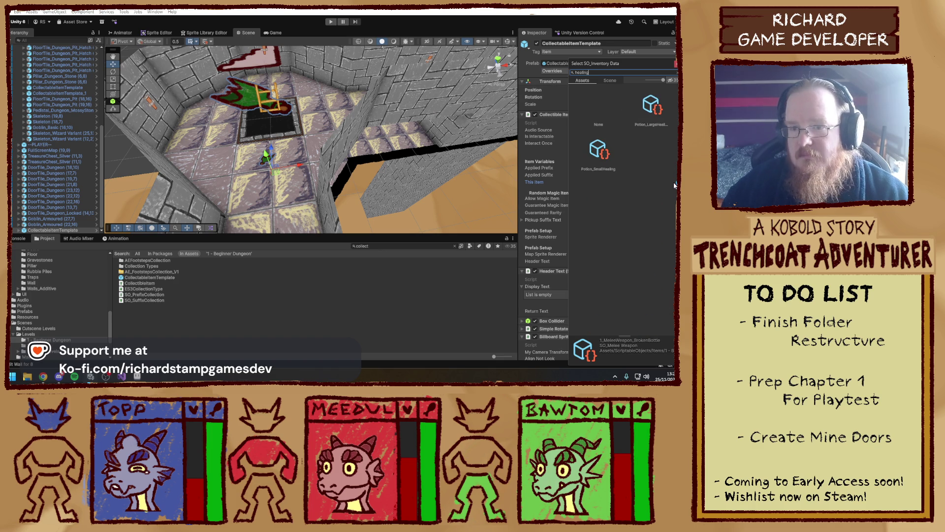
{"action": "double_click", "coordinate": [599, 165]}
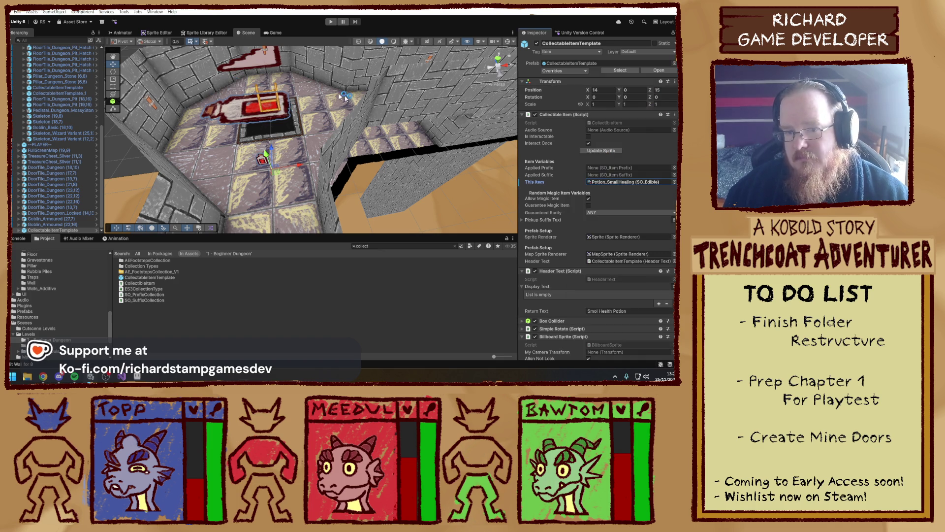
{"action": "scroll", "coordinate": [303, 108], "scroll_direction": "down", "scroll_amount": 10}
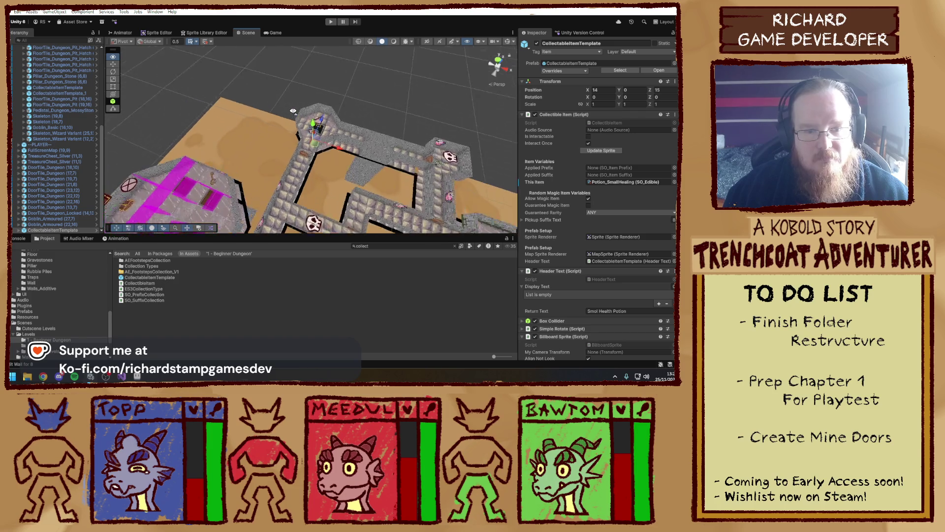
- Open the floor hatch prefab and frame its LeftHatch object
{"action": "mouse_move", "coordinate": [300, 134]}
{"action": "left_mouse_down"}
{"action": "mouse_move", "coordinate": [281, 97]}
{"action": "mouse_move", "coordinate": [378, 83]}
{"action": "mouse_move", "coordinate": [331, 134]}
{"action": "mouse_move", "coordinate": [381, 207]}
{"action": "left_mouse_up"}
{"action": "scroll", "coordinate": [309, 160], "scroll_direction": "up", "scroll_amount": 5}
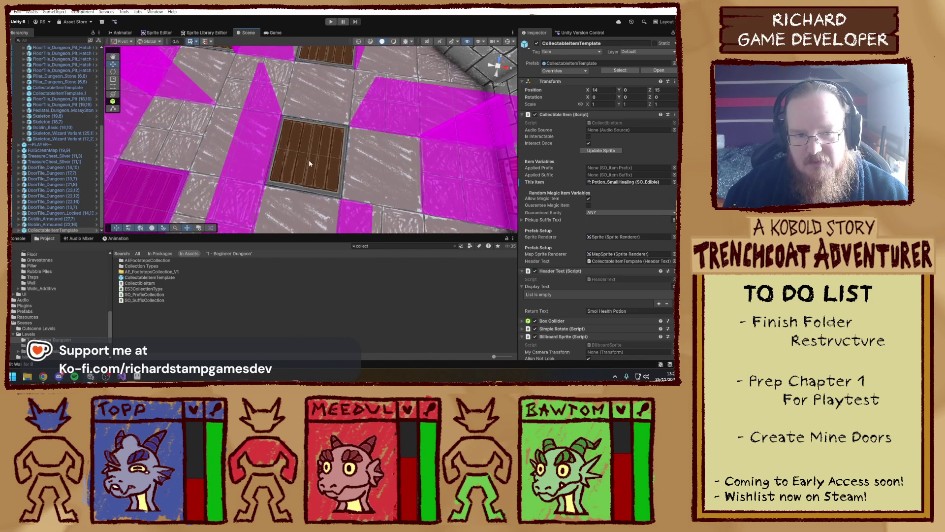
{"action": "left_click", "coordinate": [298, 161]}
{"action": "left_click", "coordinate": [298, 163]}
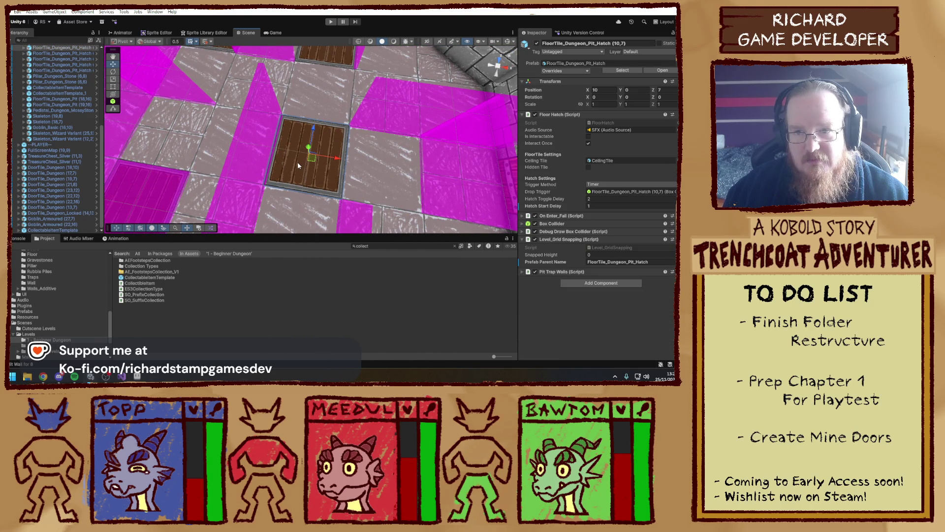
{"action": "left_click", "coordinate": [651, 72]}
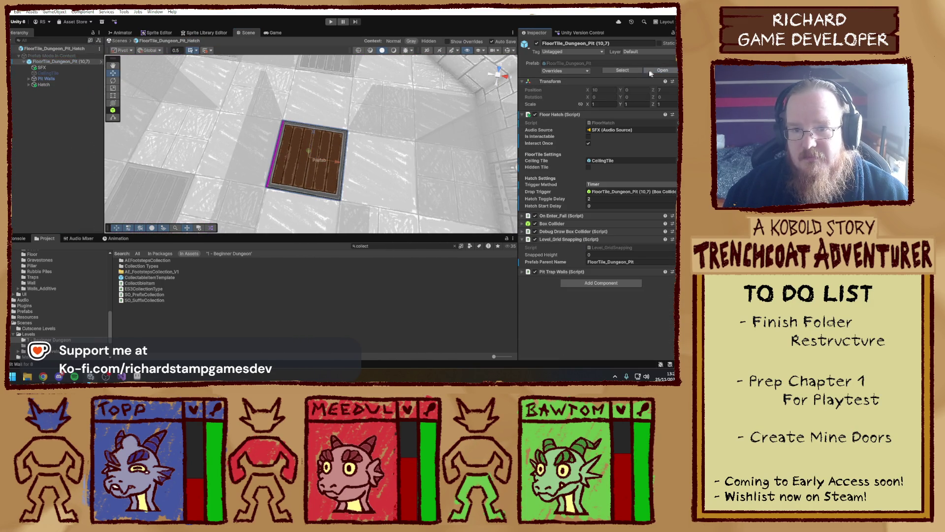
{"action": "left_click", "coordinate": [57, 79]}
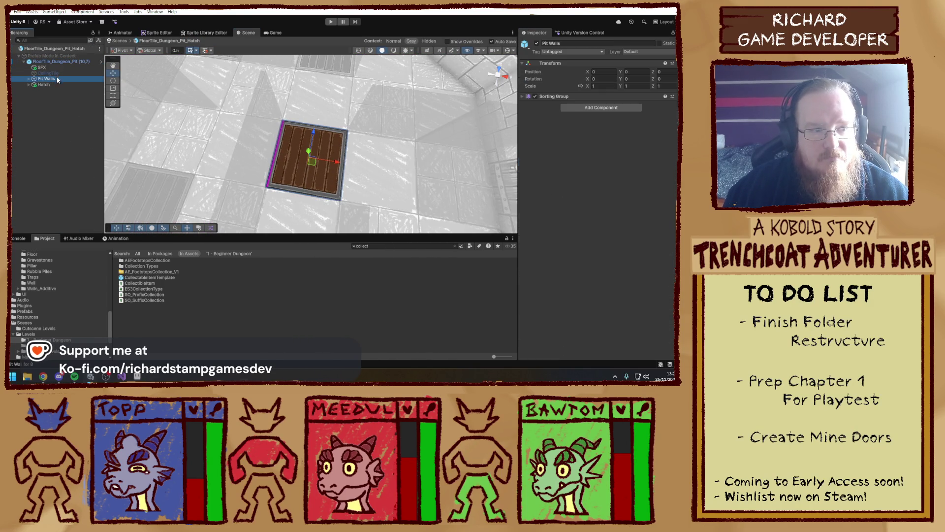
{"action": "left_click", "coordinate": [29, 79]}
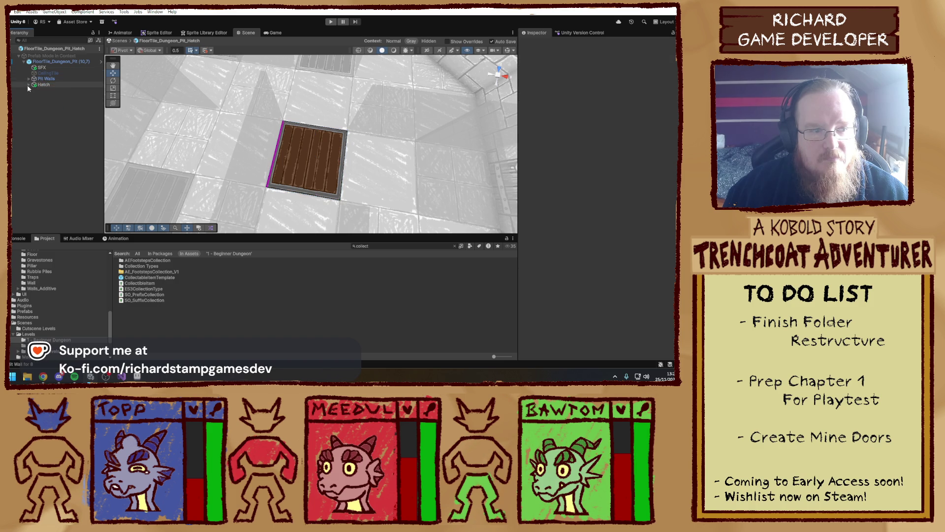
{"action": "left_click", "coordinate": [29, 85]}
{"action": "left_click", "coordinate": [51, 90]}
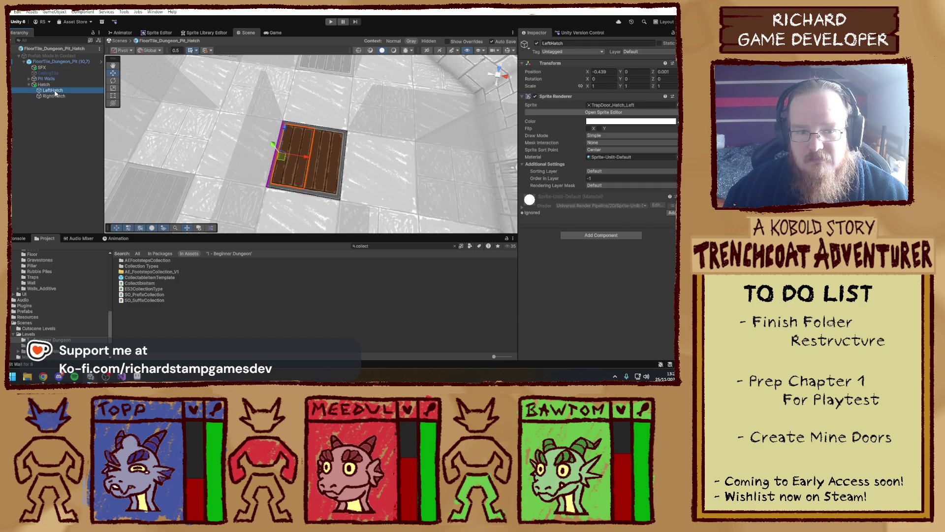
{"action": "left_click_drag", "start_coordinate": [258, 102], "coordinate": [155, 98]}
{"action": "double_click", "coordinate": [85, 92]}
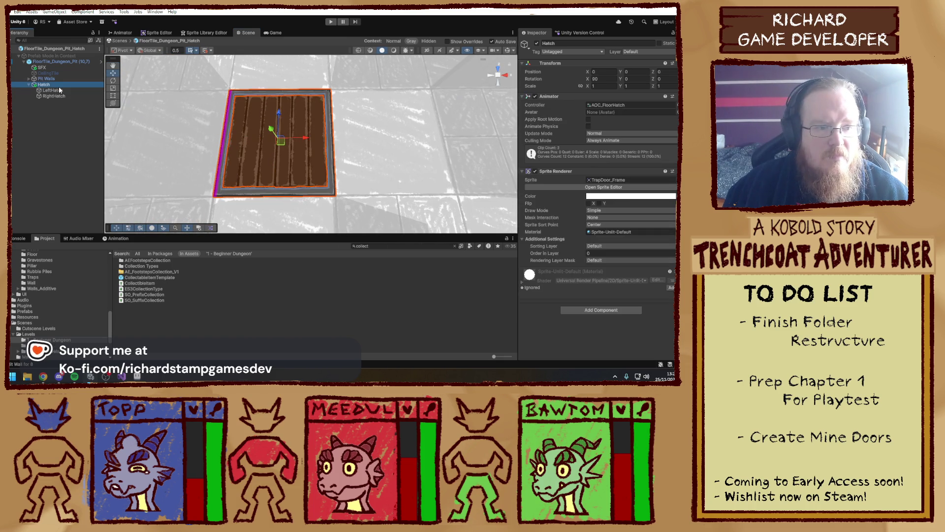
- Duplicate the LeftHatch and RightHatch objects, keeping the prefab's file name
{"action": "key", "text": "ctrl+d"}
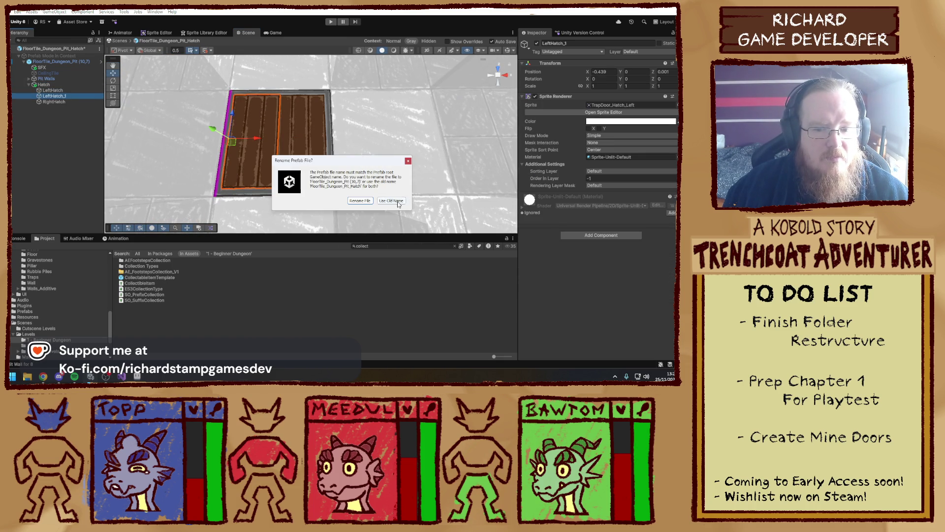
{"action": "left_click", "coordinate": [398, 201]}
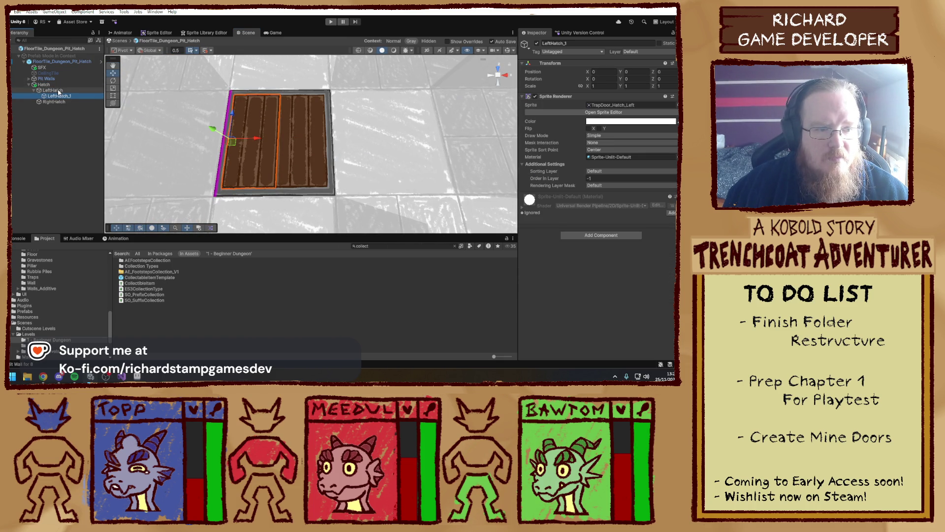
{"action": "left_click", "coordinate": [59, 91]}
{"action": "key", "text": "e"}
{"action": "left_click_drag", "start_coordinate": [231, 134], "coordinate": [279, 147]}
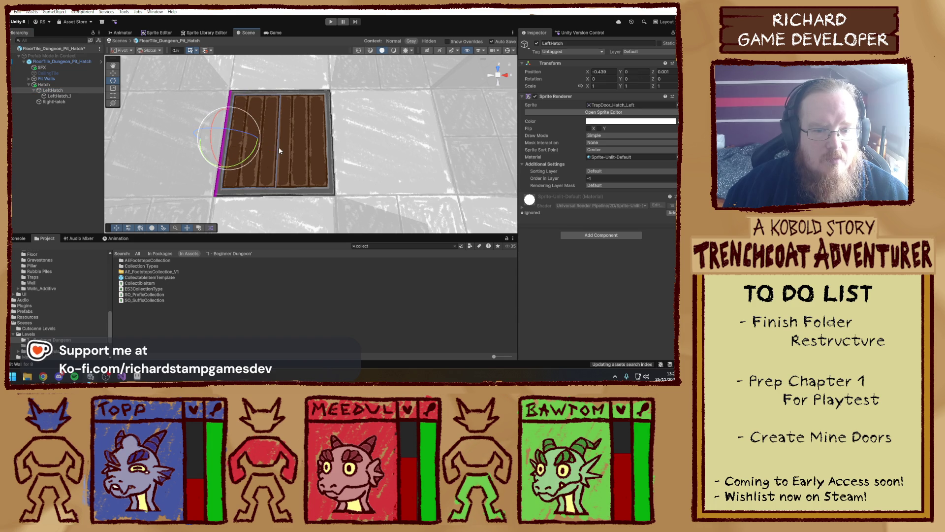
{"action": "left_click", "coordinate": [57, 102]}
{"action": "key", "text": "ctrl+d"}
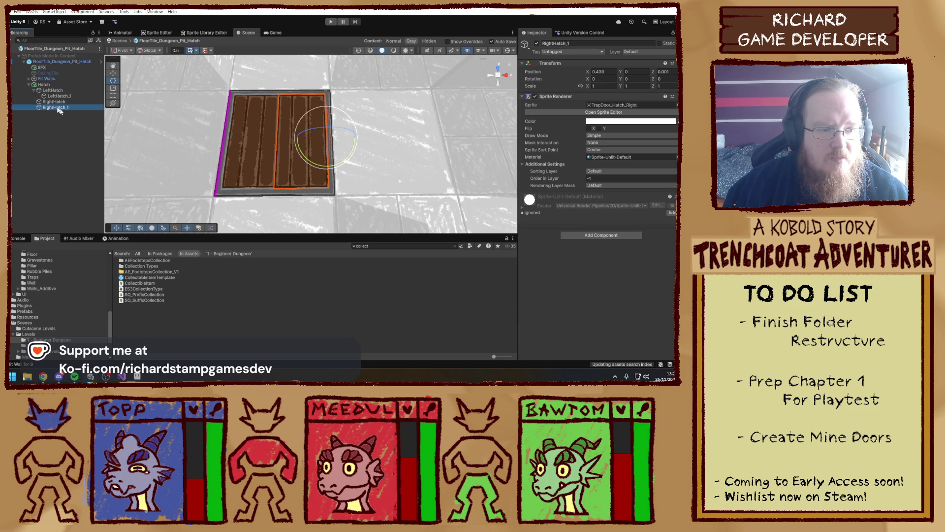
{"action": "left_click_drag", "start_coordinate": [58, 102], "coordinate": [58, 102]}
- Rename the copies LeftHatch_Map and RightHatch_Map
{"action": "left_click", "coordinate": [62, 96]}
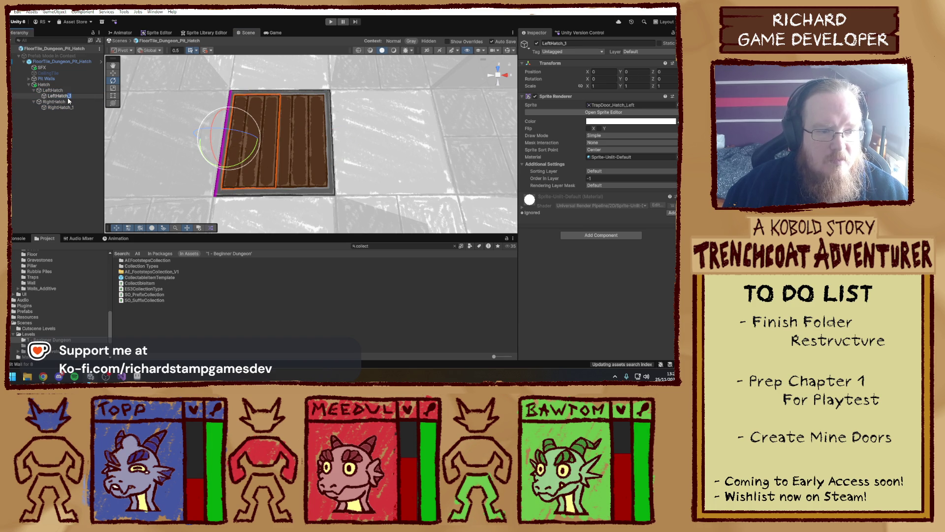
{"action": "type", "text": "Ma"}
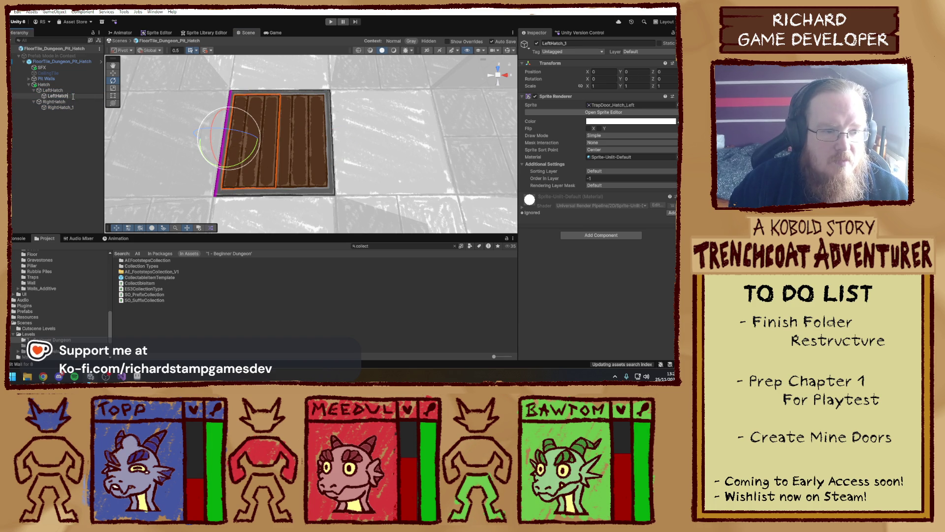
{"action": "key", "text": "Return"}
{"action": "key", "text": "Down"}
{"action": "key", "text": "Down"}
{"action": "key", "text": "F2"}
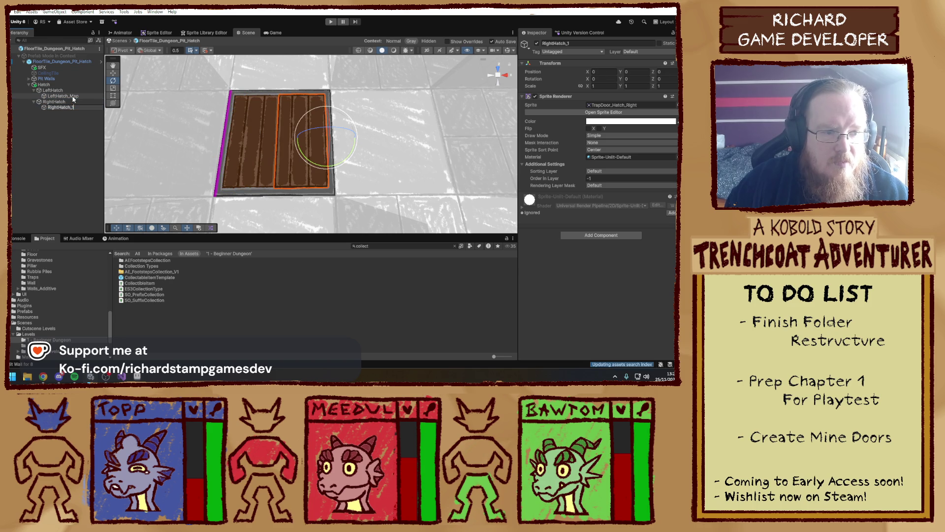
{"action": "type", "text": "p"}
{"action": "key", "text": "Return"}
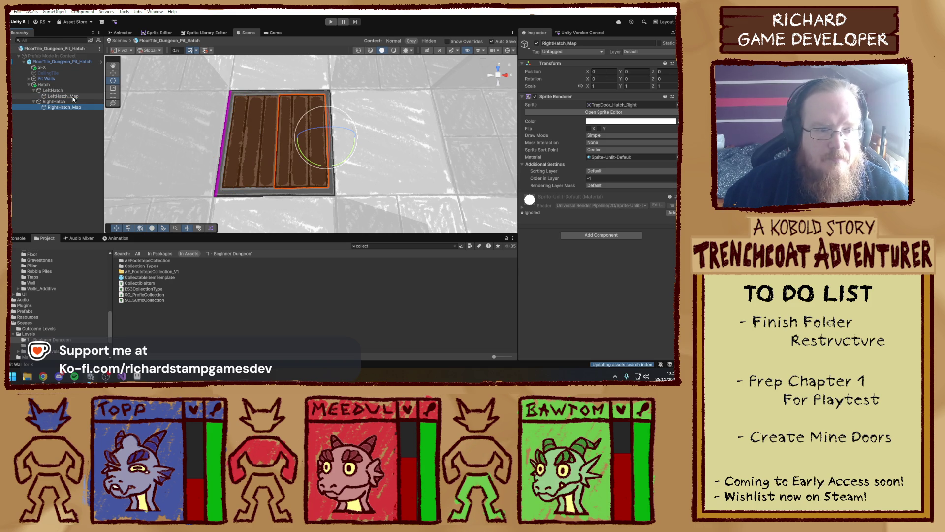
- Put both map copies on MinimapLayer and enter Play mode
{"action": "left_click", "coordinate": [61, 96], "text": "ctrl"}
{"action": "left_click", "coordinate": [634, 52]}
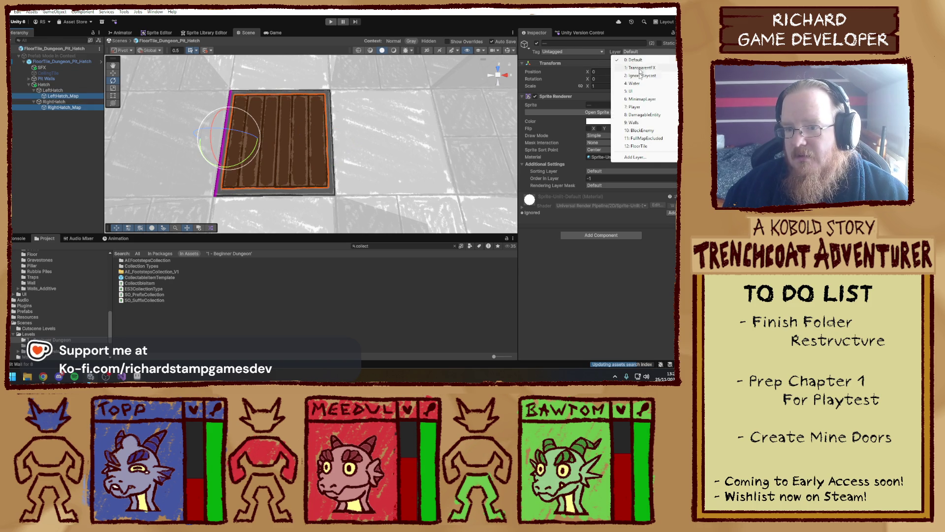
{"action": "left_click", "coordinate": [650, 99]}
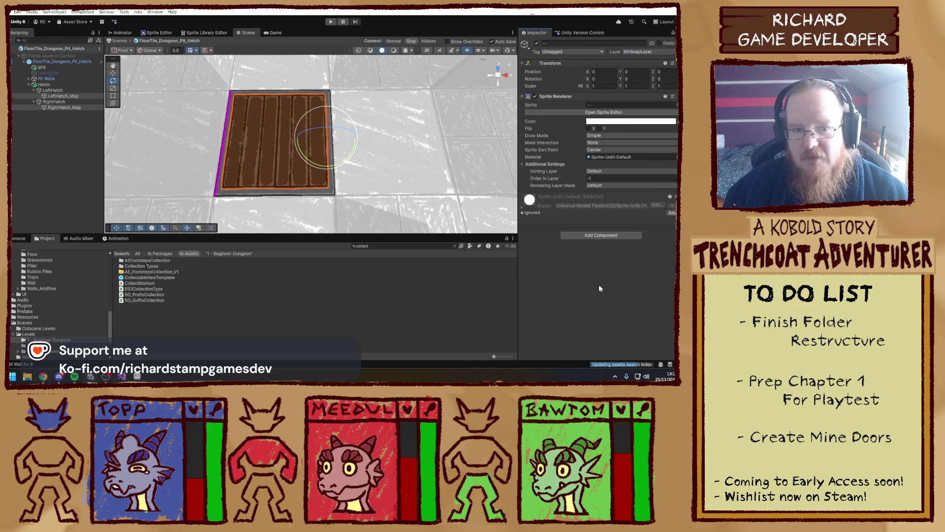
{"action": "scroll", "coordinate": [324, 131], "scroll_direction": "down", "scroll_amount": 5}
{"action": "key", "text": "ctrl+p"}
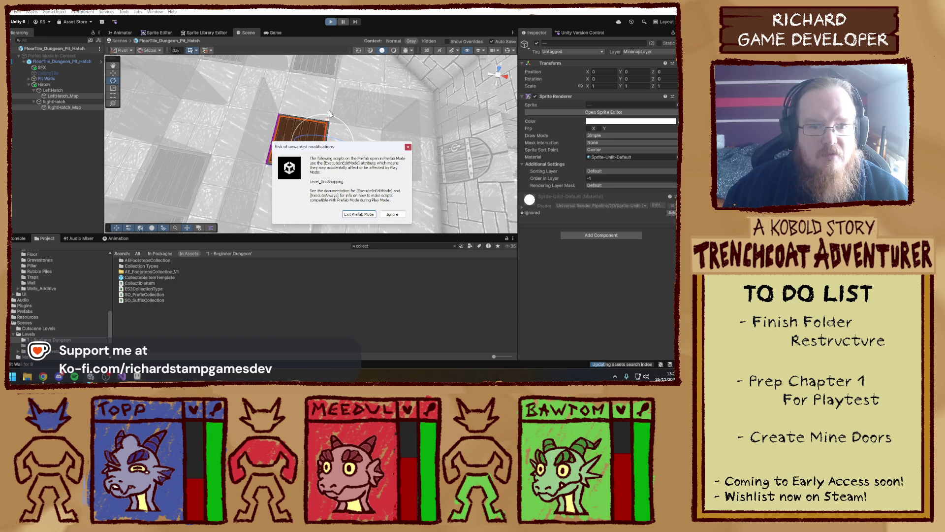
- Ignore the warning, open the dungeon door, walk the party toward the chest, then stop play
{"action": "left_click", "coordinate": [393, 215]}
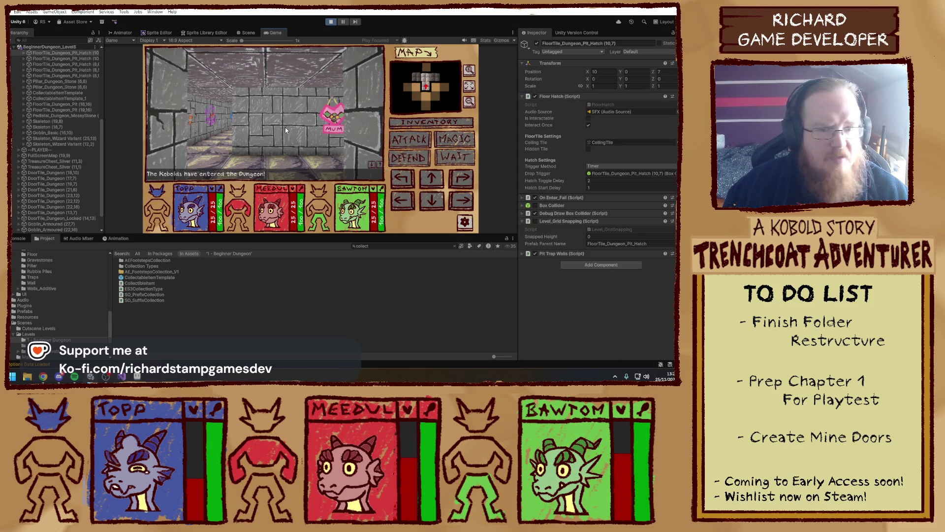
{"action": "left_click", "coordinate": [275, 145]}
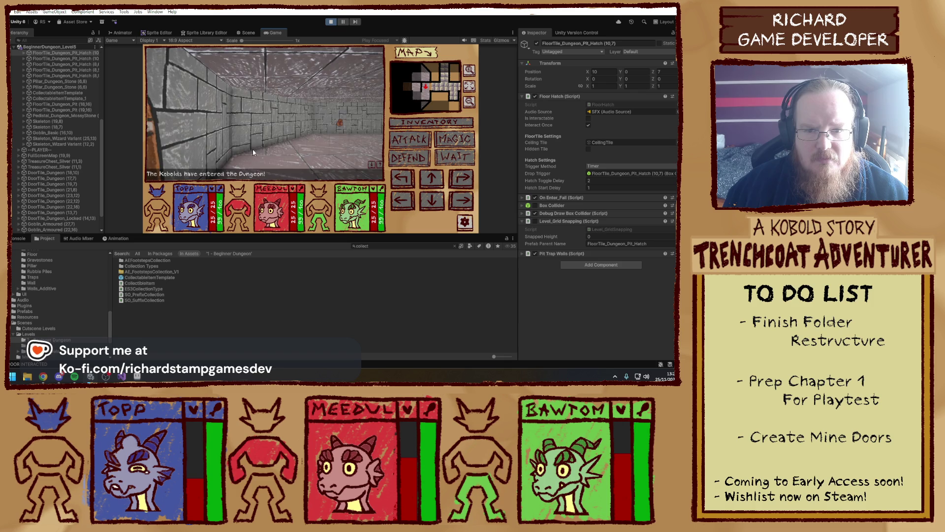
{"action": "key", "text": "w"}
{"action": "key", "text": "q"}
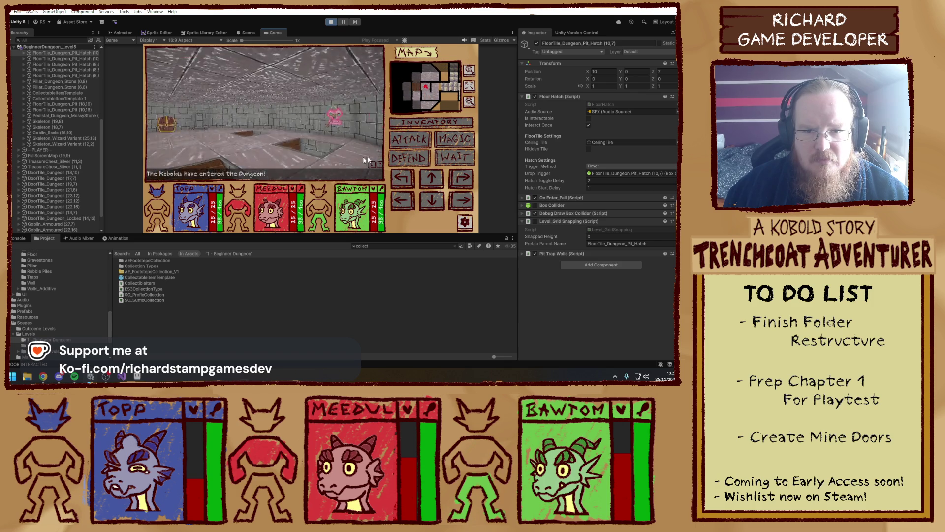
{"action": "key", "text": "w"}
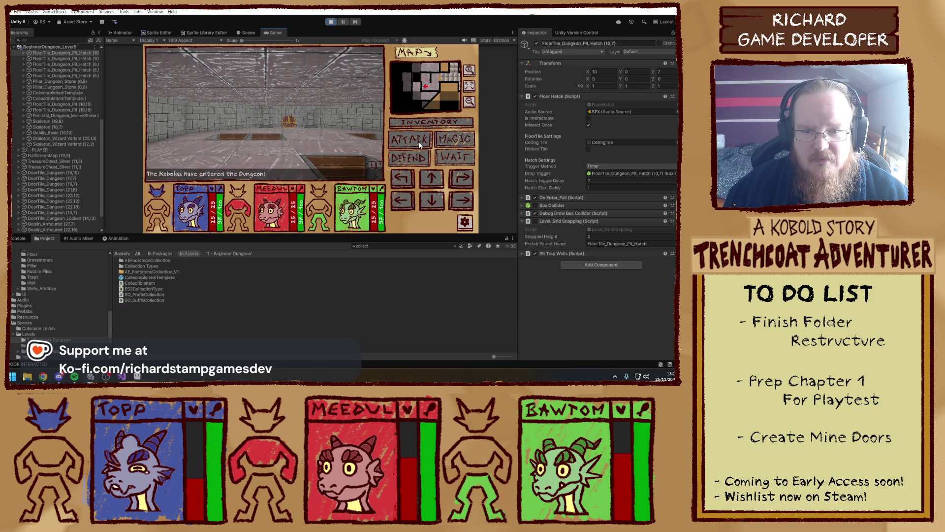
{"action": "key", "text": "a"}
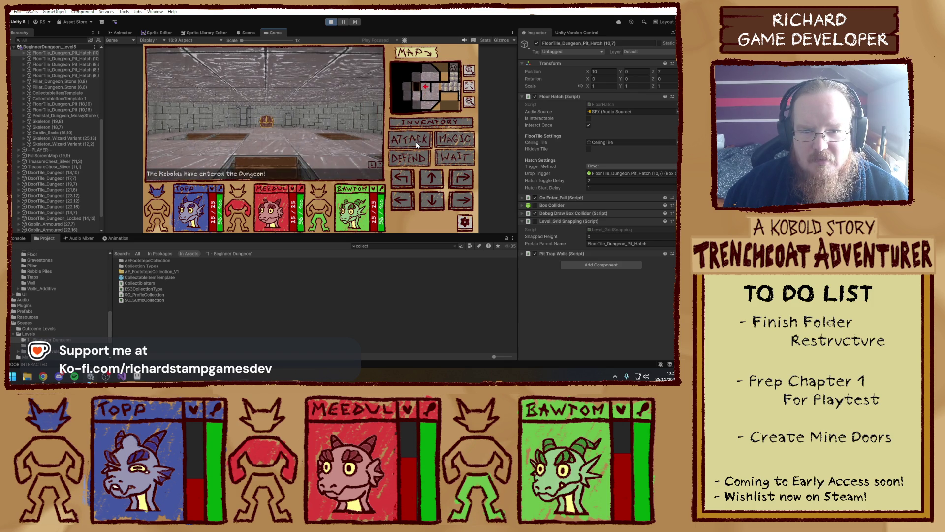
{"action": "key", "text": "e"}
{"action": "key", "text": "q"}
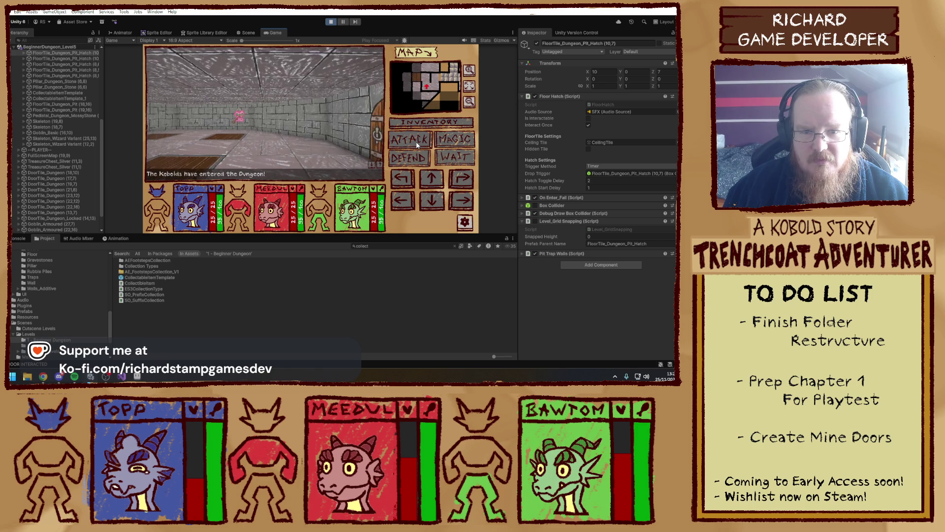
{"action": "key", "text": "e"}
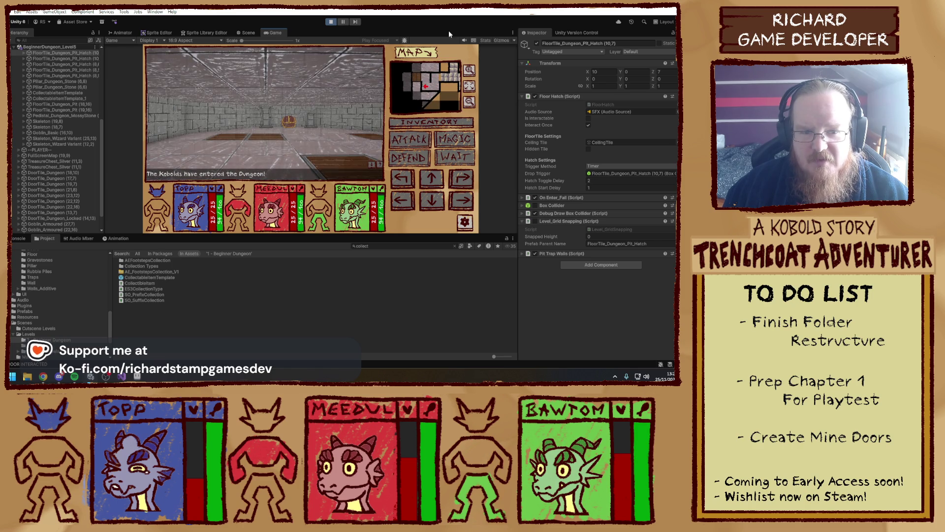
{"action": "left_click", "coordinate": [330, 22]}
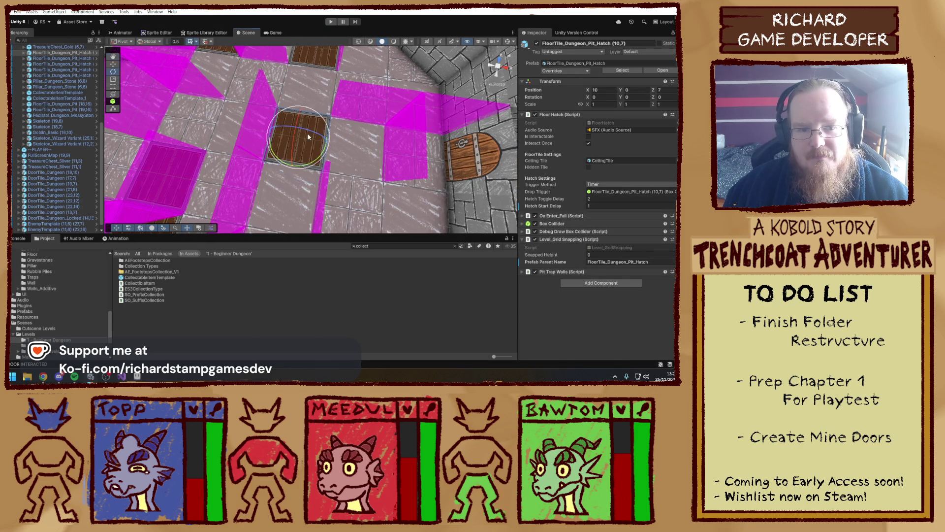
{"action": "mouse_move", "coordinate": [308, 137]}
{"action": "left_mouse_down"}
{"action": "mouse_move", "coordinate": [368, 158]}
{"action": "mouse_move", "coordinate": [351, 142]}
{"action": "mouse_move", "coordinate": [368, 107]}
{"action": "left_mouse_up"}
{"action": "key", "text": "f"}
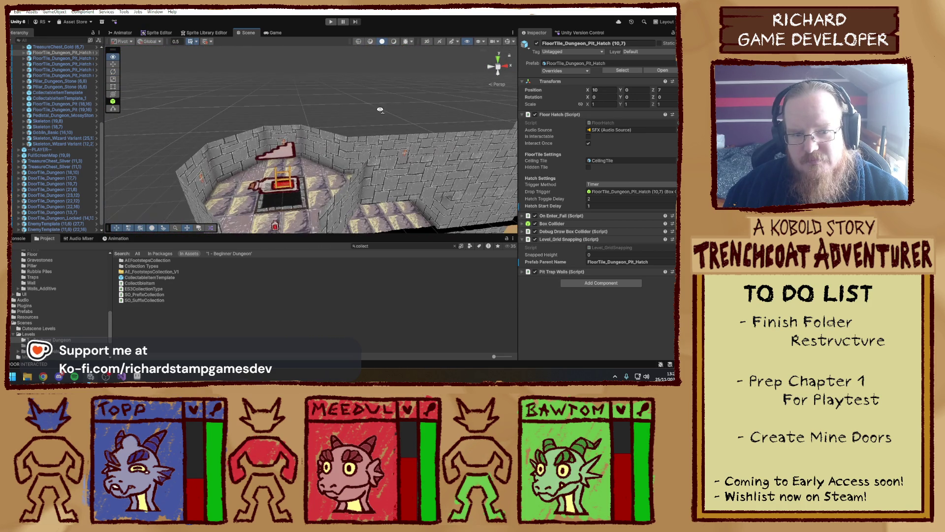
{"action": "scroll", "coordinate": [466, 162], "scroll_direction": "down", "scroll_amount": 10}
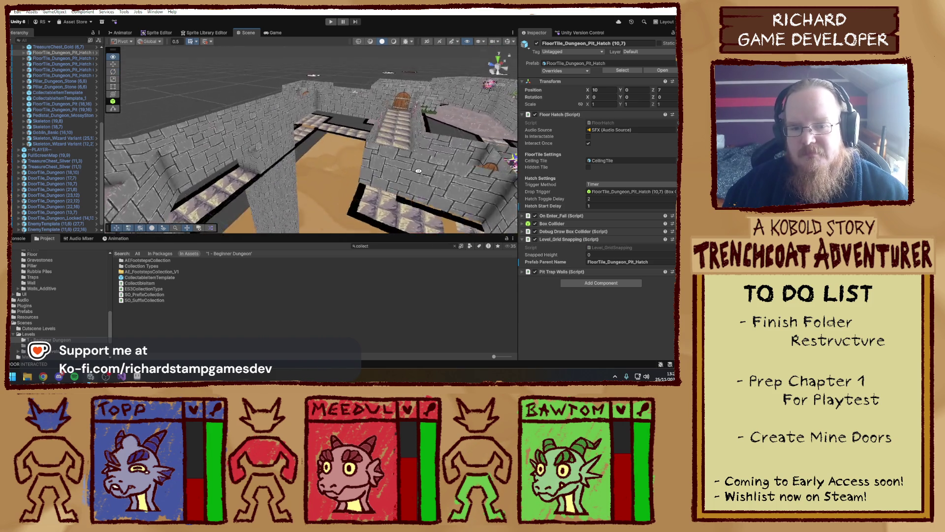
{"action": "scroll", "coordinate": [381, 150], "scroll_direction": "up", "scroll_amount": 5}
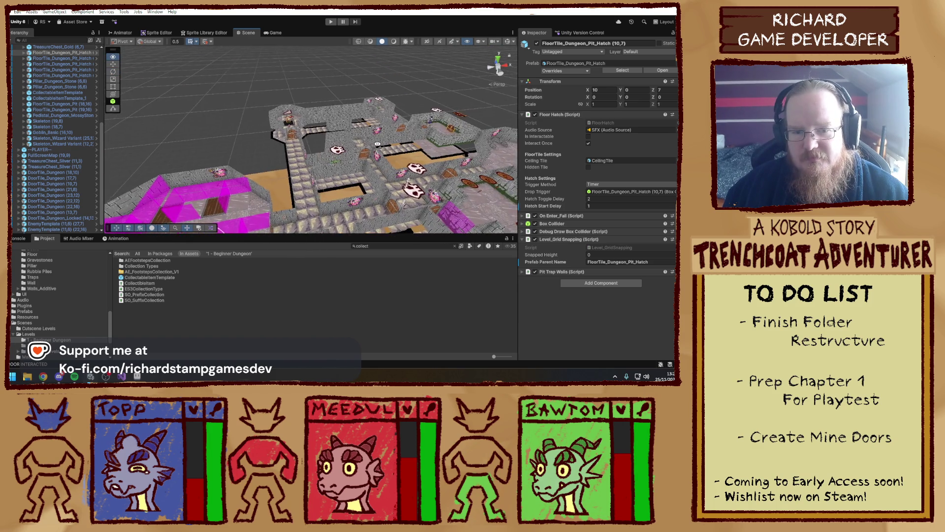
{"action": "mouse_move", "coordinate": [321, 129]}
{"action": "left_mouse_down"}
{"action": "mouse_move", "coordinate": [372, 171]}
{"action": "mouse_move", "coordinate": [346, 116]}
{"action": "mouse_move", "coordinate": [461, 174]}
{"action": "mouse_move", "coordinate": [375, 148]}
{"action": "mouse_move", "coordinate": [346, 163]}
{"action": "mouse_move", "coordinate": [355, 165]}
{"action": "left_mouse_up"}
{"action": "left_click", "coordinate": [346, 164]}
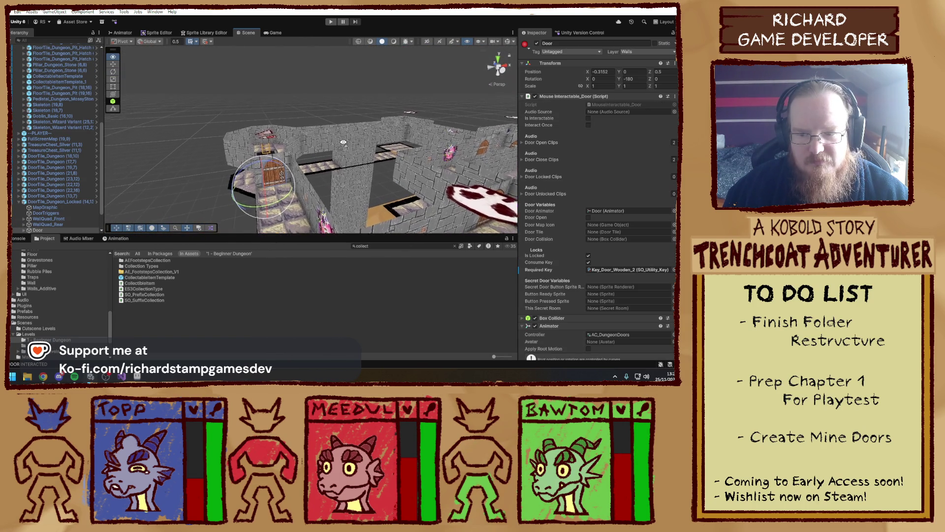
{"action": "left_click", "coordinate": [610, 270]}
{"action": "left_click_drag", "start_coordinate": [492, 194], "coordinate": [345, 189]}
{"action": "left_click", "coordinate": [342, 188]}
{"action": "scroll", "coordinate": [342, 188], "scroll_direction": "down", "scroll_amount": 5}
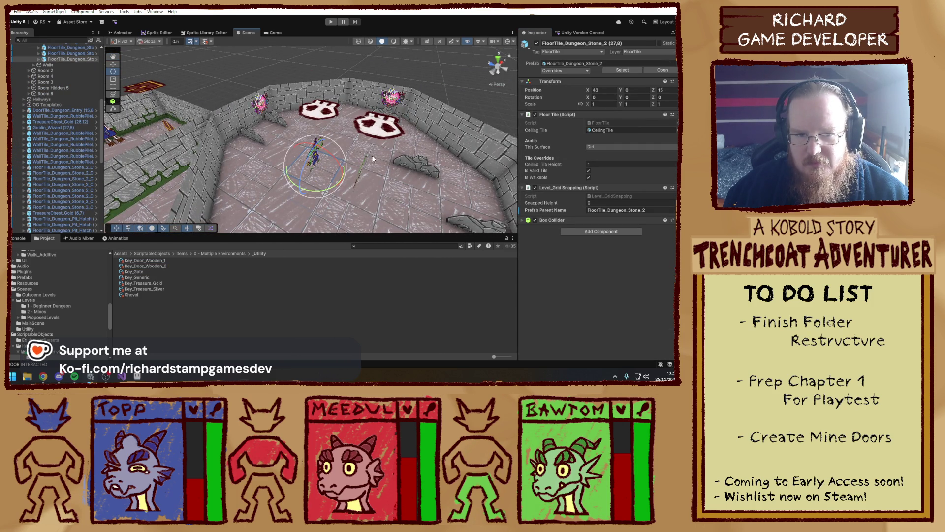
- Orbit toward the chest room and select the TreasureChest_Gold object
{"action": "left_click", "coordinate": [355, 163]}
{"action": "scroll", "coordinate": [306, 104], "scroll_direction": "up", "scroll_amount": 5}
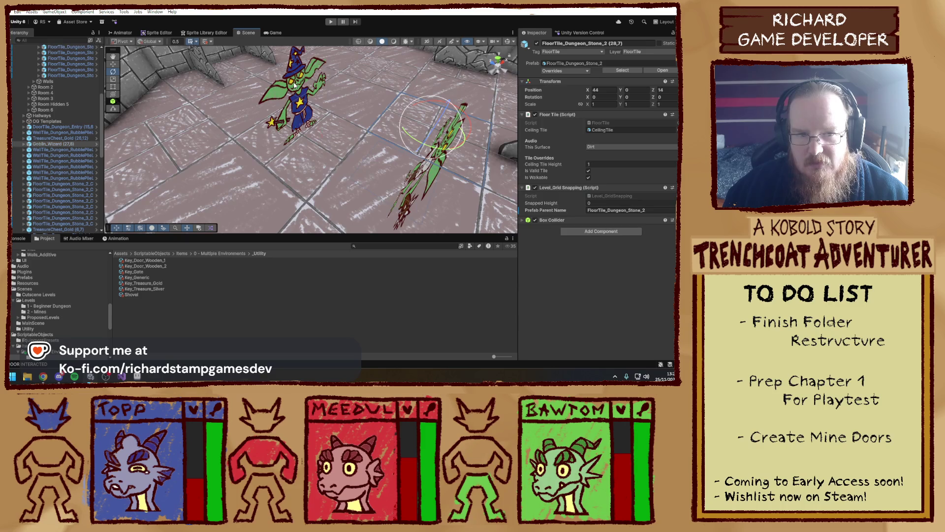
{"action": "left_click", "coordinate": [294, 85]}
{"action": "scroll", "coordinate": [627, 276], "scroll_direction": "down", "scroll_amount": 5}
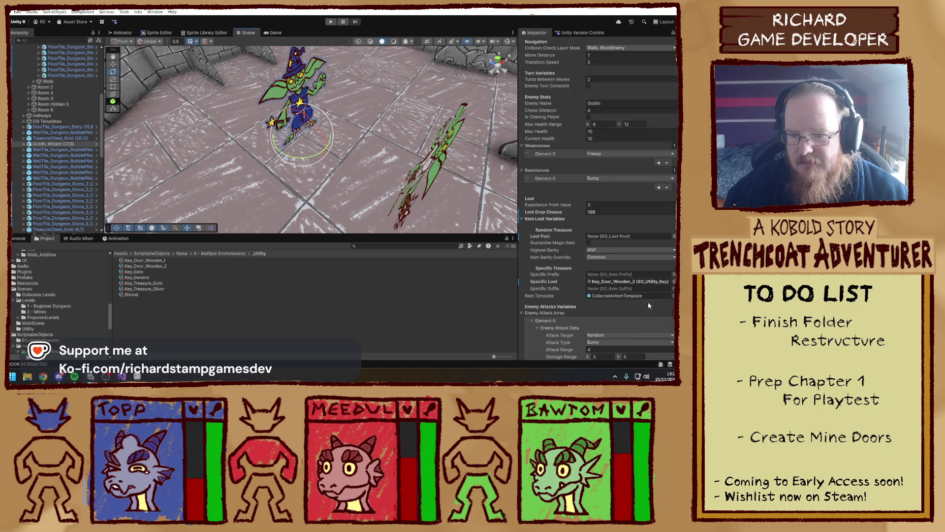
{"action": "scroll", "coordinate": [407, 159], "scroll_direction": "down", "scroll_amount": 10}
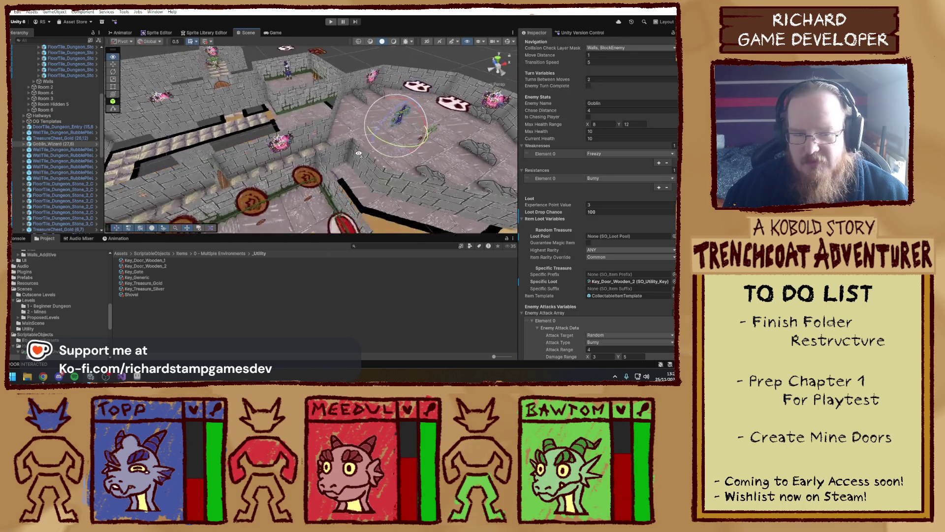
{"action": "scroll", "coordinate": [388, 158], "scroll_direction": "up", "scroll_amount": 5}
{"action": "mouse_move", "coordinate": [388, 158]}
{"action": "left_mouse_down"}
{"action": "mouse_move", "coordinate": [290, 139]}
{"action": "mouse_move", "coordinate": [328, 105]}
{"action": "left_mouse_up"}
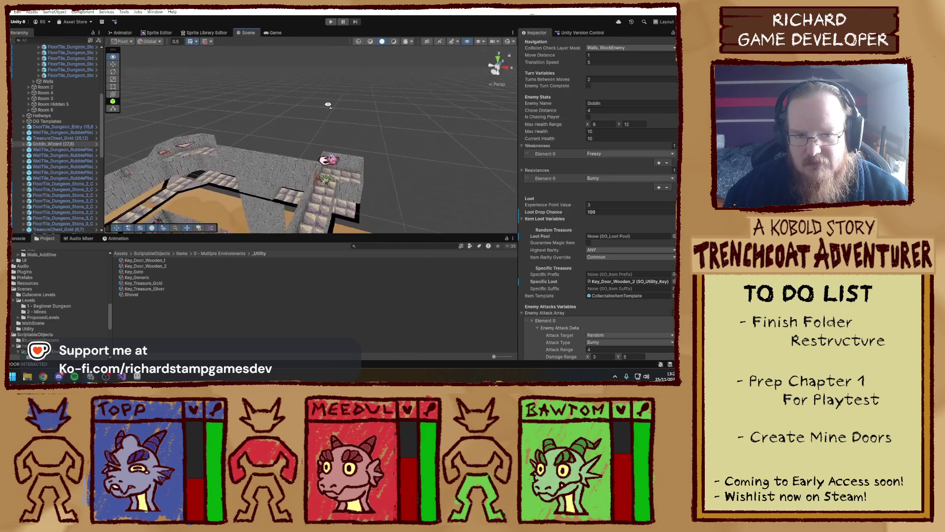
{"action": "mouse_move", "coordinate": [264, 98]}
{"action": "left_mouse_down"}
{"action": "mouse_move", "coordinate": [330, 210]}
{"action": "mouse_move", "coordinate": [268, 201]}
{"action": "mouse_move", "coordinate": [444, 200]}
{"action": "left_mouse_up"}
{"action": "mouse_move", "coordinate": [331, 191]}
{"action": "left_mouse_down"}
{"action": "mouse_move", "coordinate": [404, 172]}
{"action": "mouse_move", "coordinate": [383, 172]}
{"action": "mouse_move", "coordinate": [351, 115]}
{"action": "left_mouse_up"}
{"action": "left_click", "coordinate": [352, 119]}
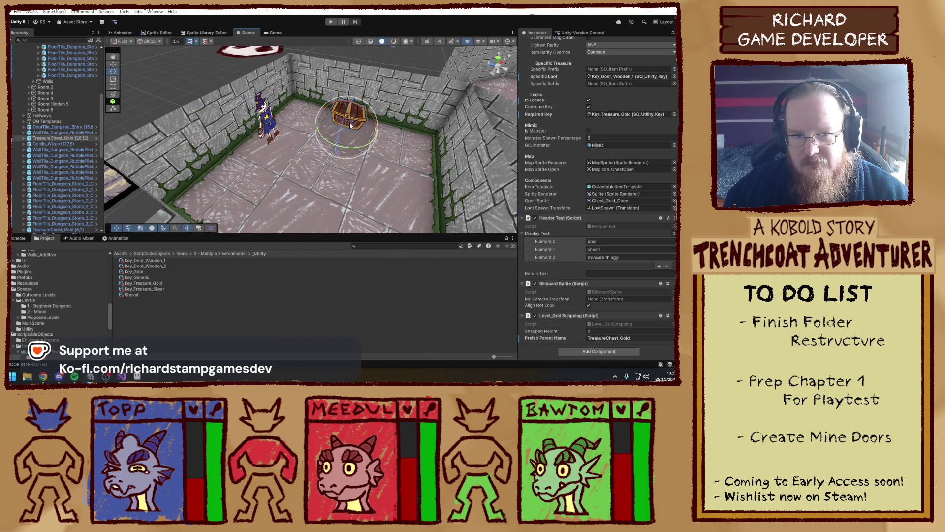
- Locate the chest's Key_Treasure_Gold key asset, then select the skeleton wizard and orbit to its room
{"action": "scroll", "coordinate": [570, 284], "scroll_direction": "up", "scroll_amount": 3}
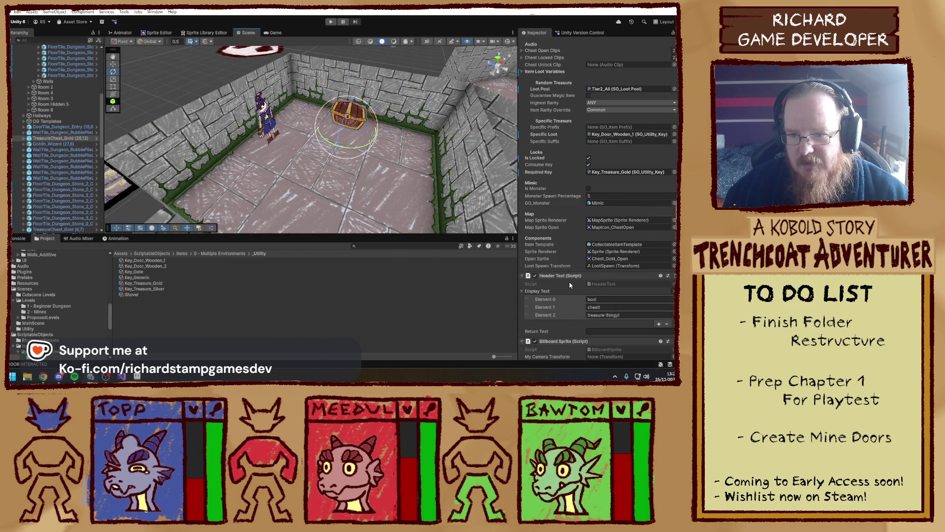
{"action": "left_click", "coordinate": [628, 173]}
{"action": "mouse_move", "coordinate": [315, 182]}
{"action": "left_mouse_down"}
{"action": "mouse_move", "coordinate": [241, 186]}
{"action": "mouse_move", "coordinate": [198, 167]}
{"action": "mouse_move", "coordinate": [292, 116]}
{"action": "mouse_move", "coordinate": [275, 147]}
{"action": "left_mouse_up"}
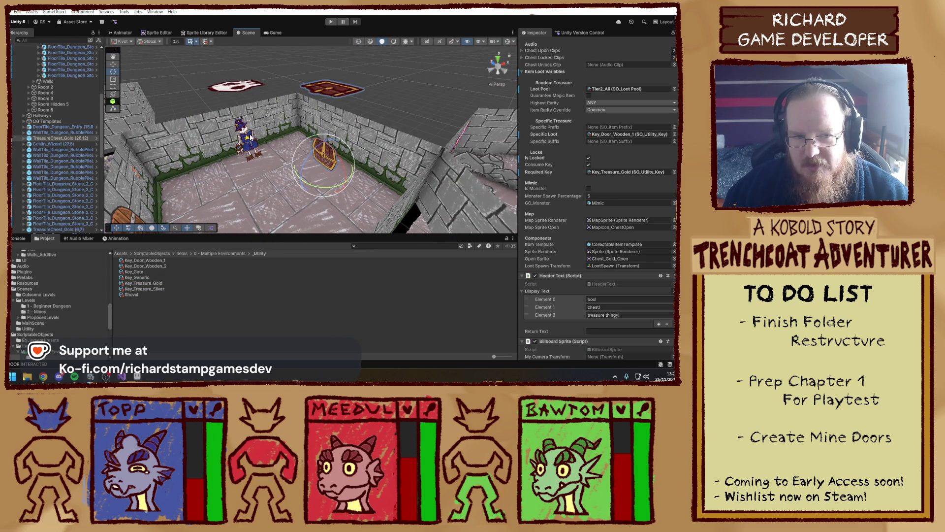
{"action": "left_click", "coordinate": [250, 137]}
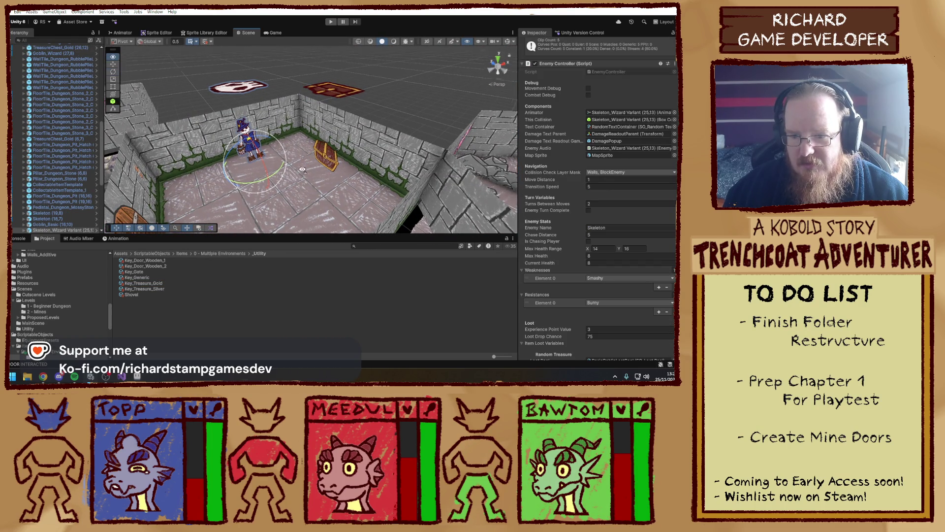
{"action": "scroll", "coordinate": [608, 312], "scroll_direction": "down", "scroll_amount": 5}
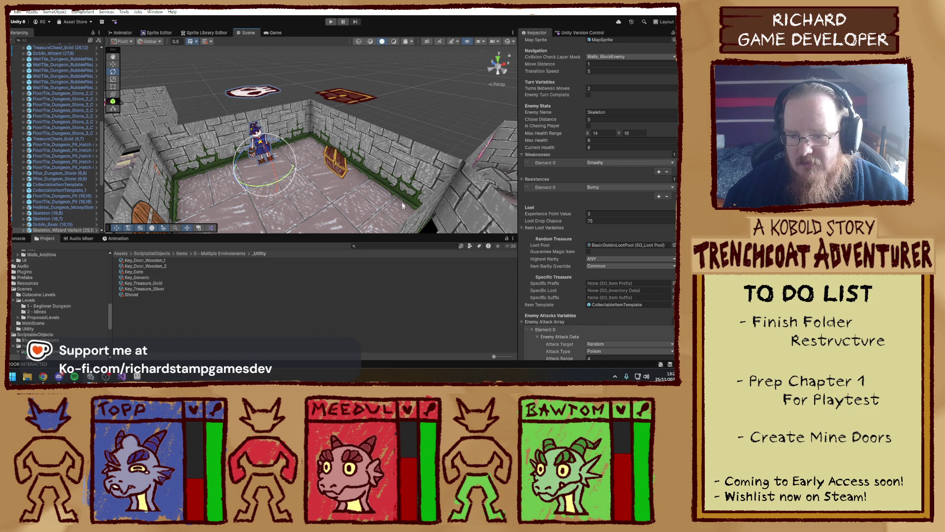
{"action": "scroll", "coordinate": [402, 206], "scroll_direction": "down", "scroll_amount": 10}
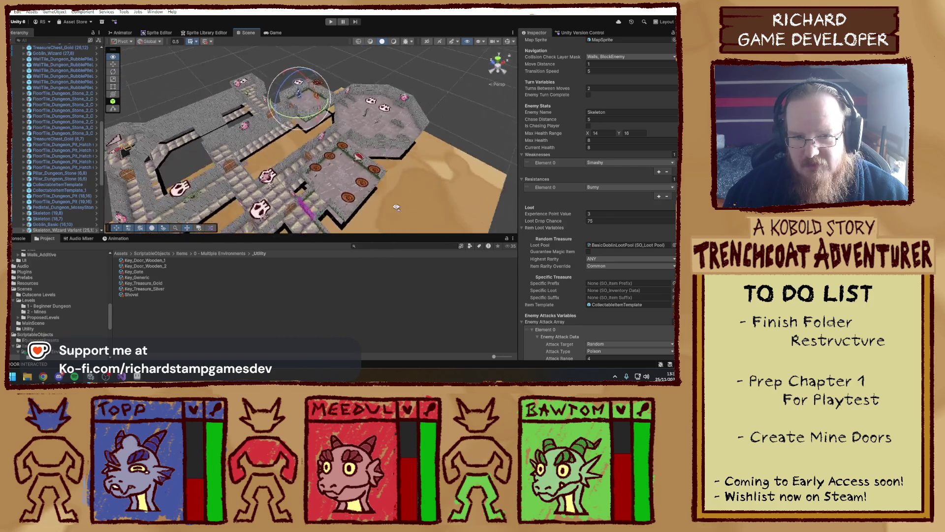
{"action": "mouse_move", "coordinate": [396, 207]}
{"action": "left_mouse_down"}
{"action": "mouse_move", "coordinate": [485, 193]}
{"action": "mouse_move", "coordinate": [344, 168]}
{"action": "left_mouse_up"}
- Select the gold treasure chest and clear its Specific Loot to None
{"action": "left_click", "coordinate": [330, 165]}
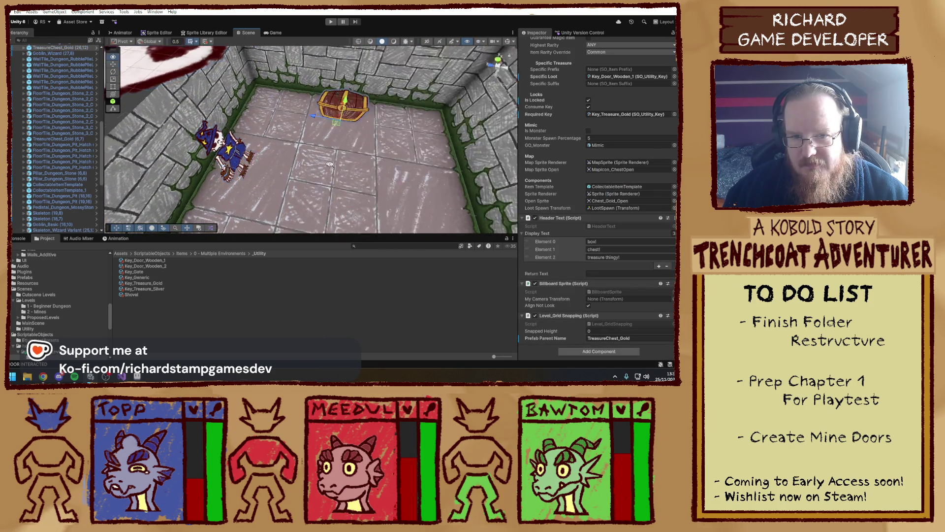
{"action": "scroll", "coordinate": [330, 165], "scroll_direction": "down", "scroll_amount": 5}
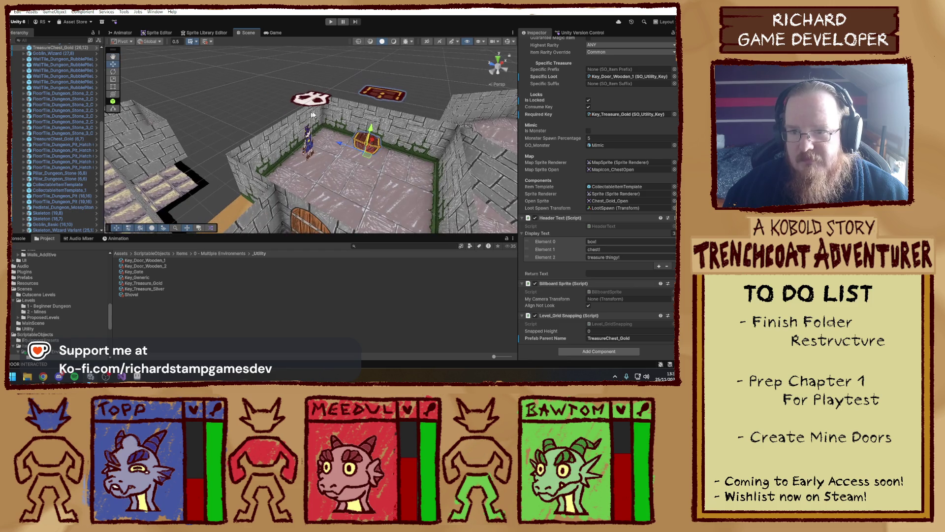
{"action": "scroll", "coordinate": [618, 152], "scroll_direction": "up", "scroll_amount": 3}
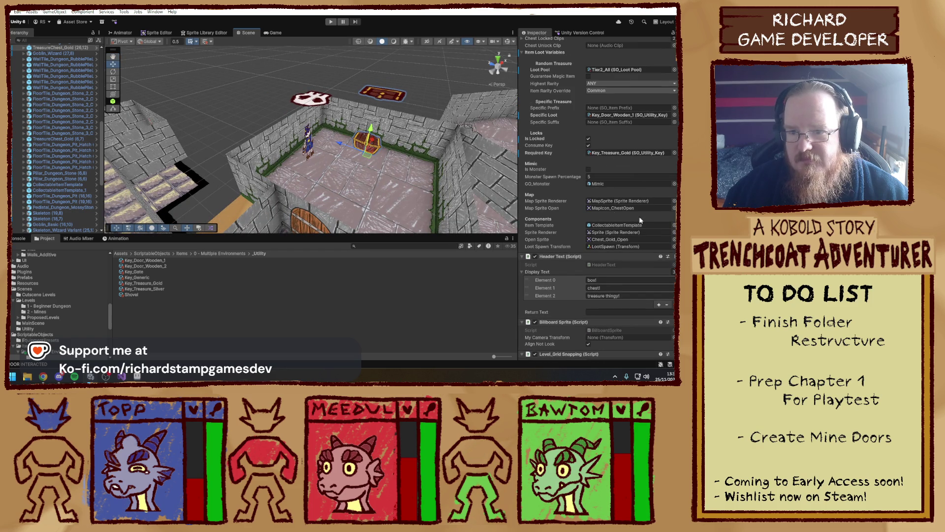
{"action": "scroll", "coordinate": [624, 178], "scroll_direction": "up", "scroll_amount": 3}
{"action": "scroll", "coordinate": [611, 195], "scroll_direction": "up", "scroll_amount": 6}
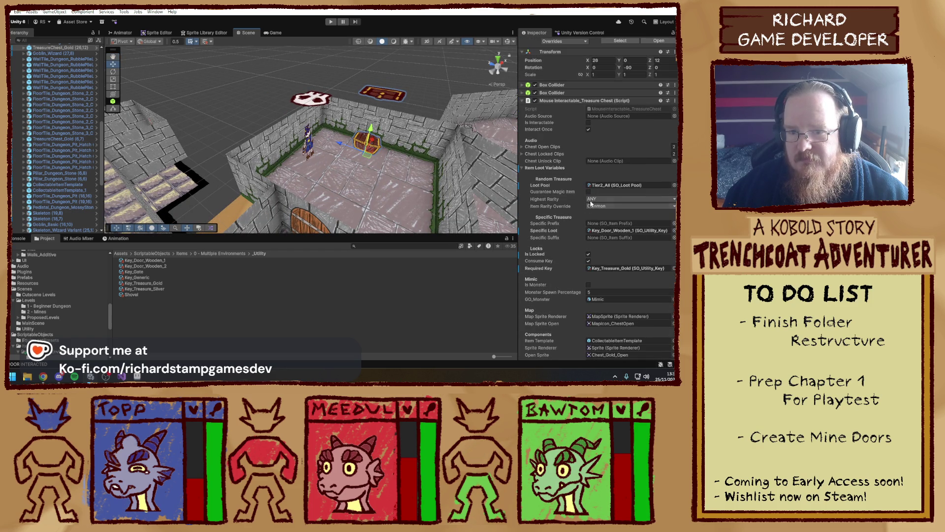
{"action": "scroll", "coordinate": [576, 239], "scroll_direction": "down", "scroll_amount": 3}
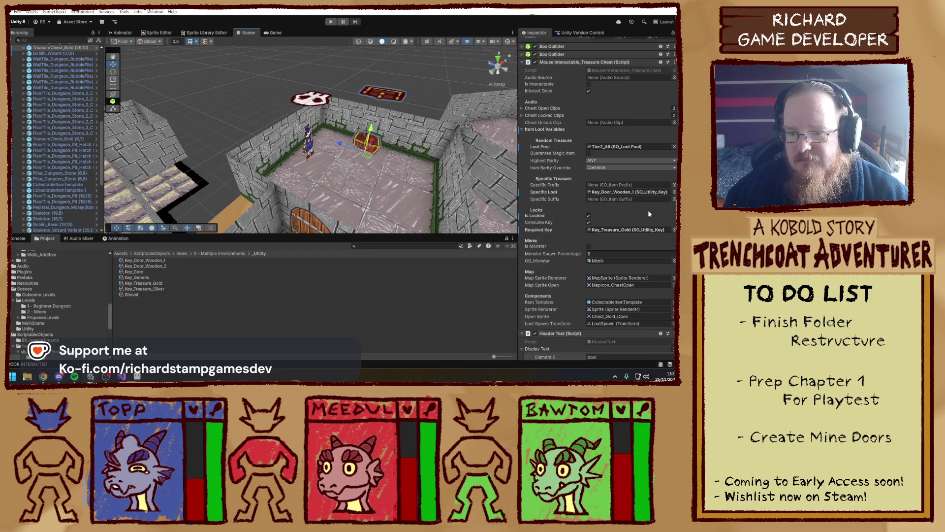
{"action": "left_click", "coordinate": [674, 192]}
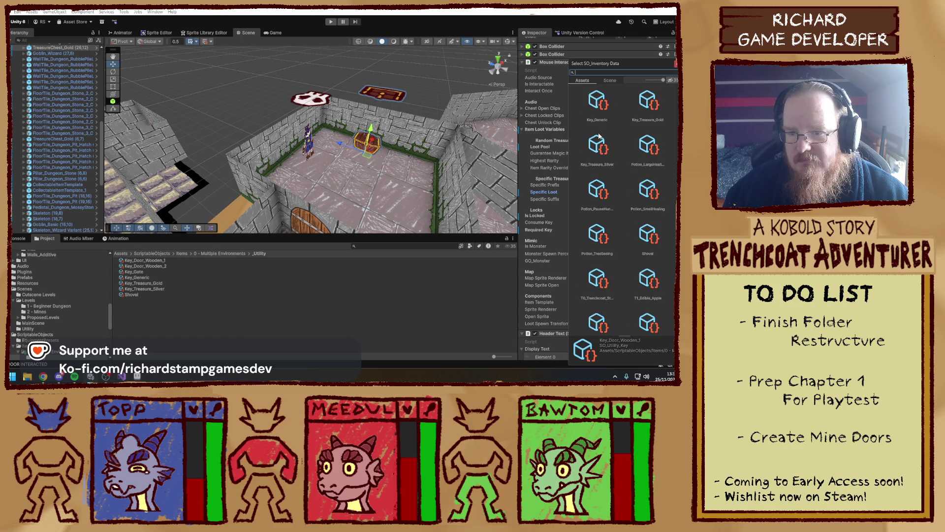
{"action": "scroll", "coordinate": [563, 149], "scroll_direction": "up", "scroll_amount": 5}
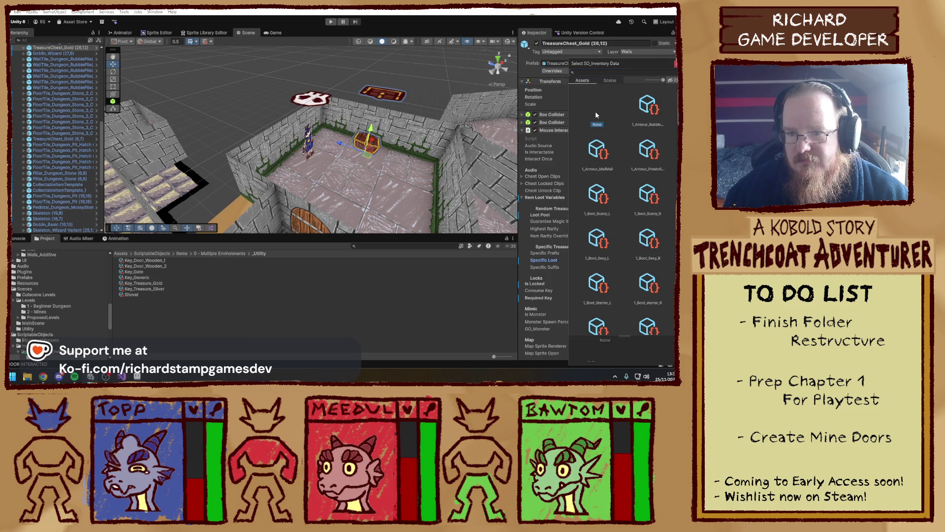
{"action": "key", "text": "Escape"}
- Set the chest's Required Key to None, then orbit the scene over the dungeon
{"action": "scroll", "coordinate": [620, 254], "scroll_direction": "down", "scroll_amount": 5}
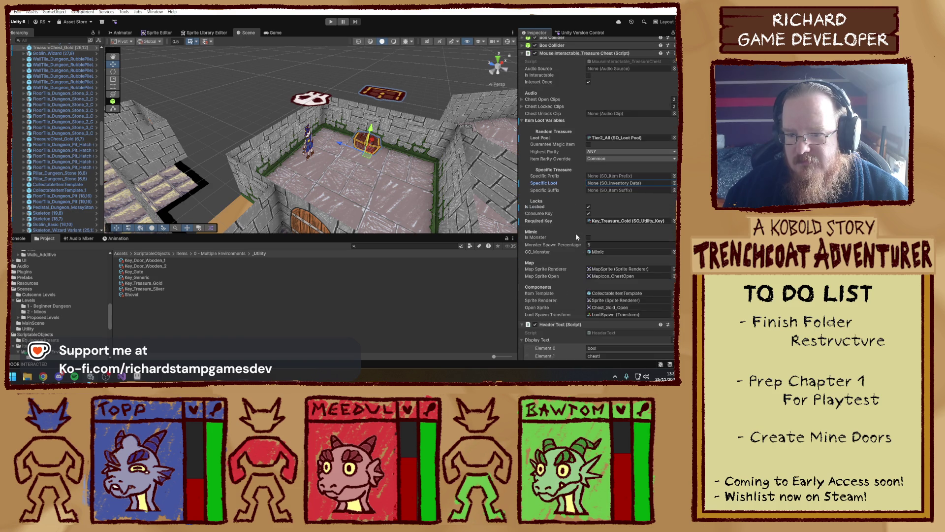
{"action": "left_click", "coordinate": [674, 164]}
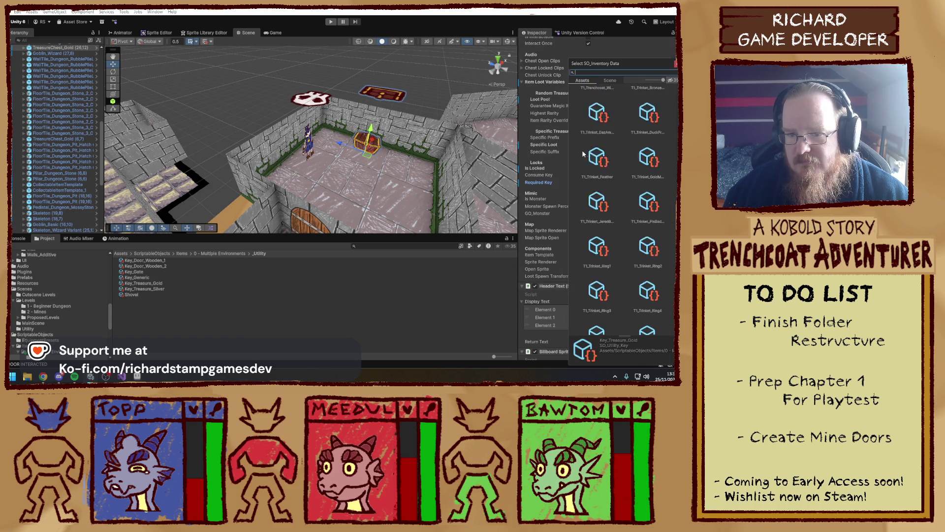
{"action": "scroll", "coordinate": [601, 258], "scroll_direction": "up", "scroll_amount": 10}
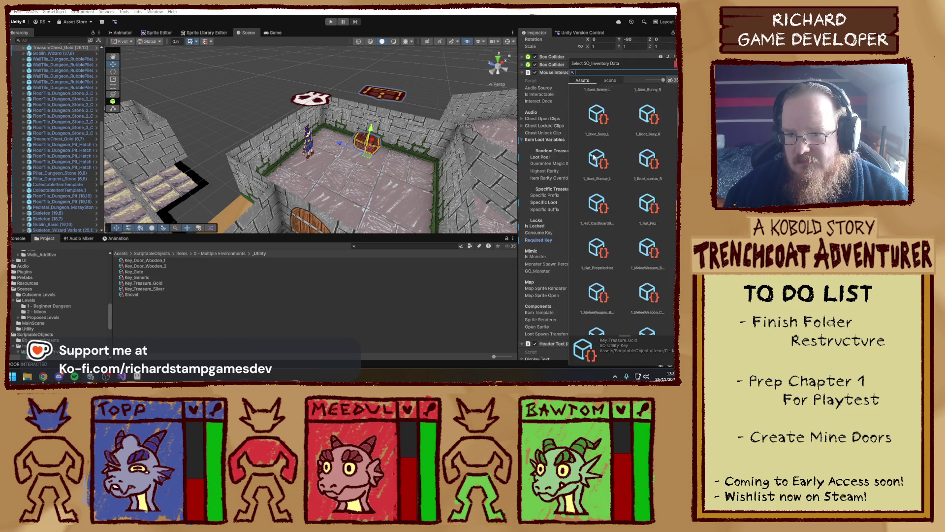
{"action": "left_click", "coordinate": [596, 123]}
{"action": "double_click", "coordinate": [598, 124]}
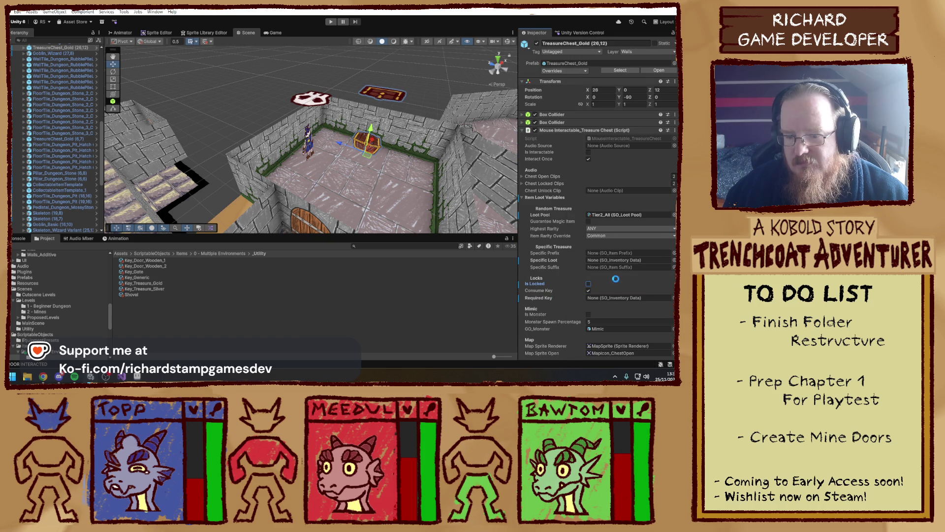
{"action": "mouse_move", "coordinate": [423, 197]}
{"action": "left_mouse_down"}
{"action": "mouse_move", "coordinate": [366, 187]}
{"action": "mouse_move", "coordinate": [453, 131]}
{"action": "left_mouse_up"}
{"action": "scroll", "coordinate": [443, 143], "scroll_direction": "down", "scroll_amount": 3}
- Inspect the locked door tile's Door object requiring Key_Door_Wooden_2, then start play mode
{"action": "left_click", "coordinate": [341, 162]}
{"action": "scroll", "coordinate": [340, 169], "scroll_direction": "down", "scroll_amount": 3}
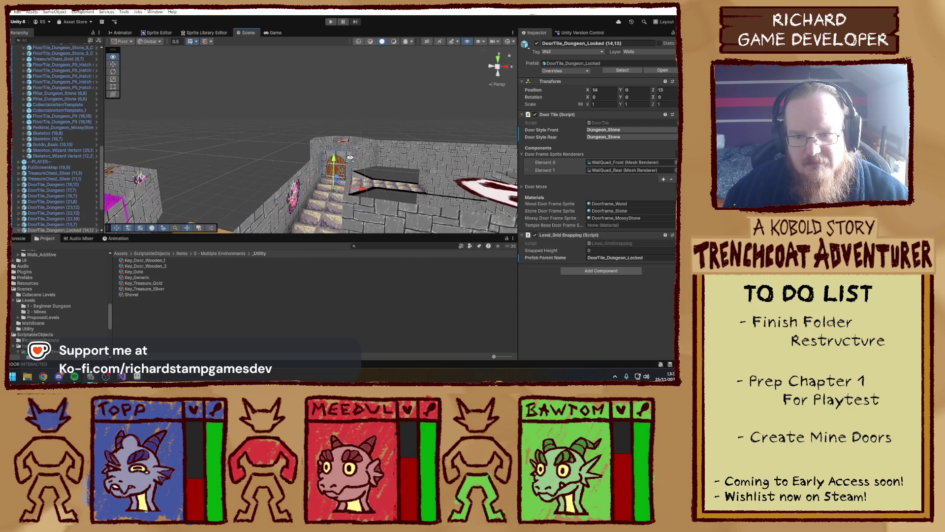
{"action": "scroll", "coordinate": [339, 170], "scroll_direction": "down", "scroll_amount": 3}
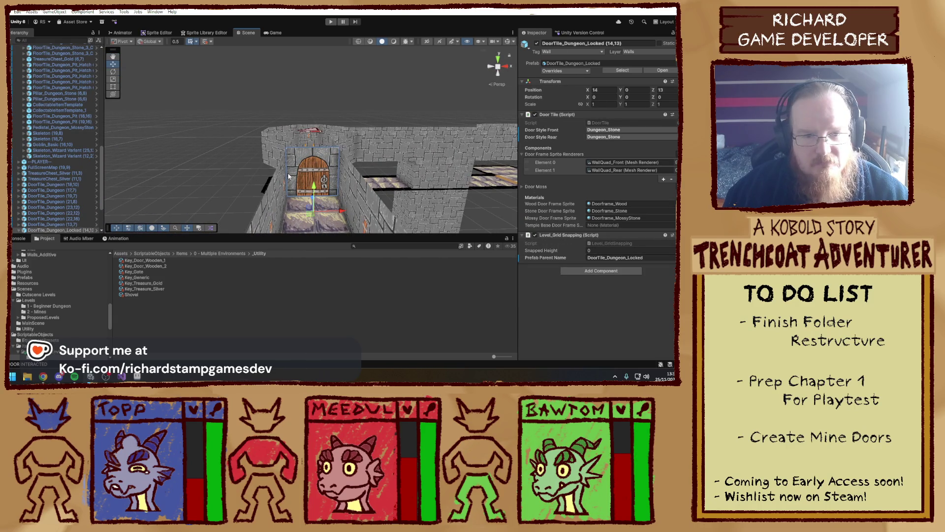
{"action": "left_click", "coordinate": [316, 174]}
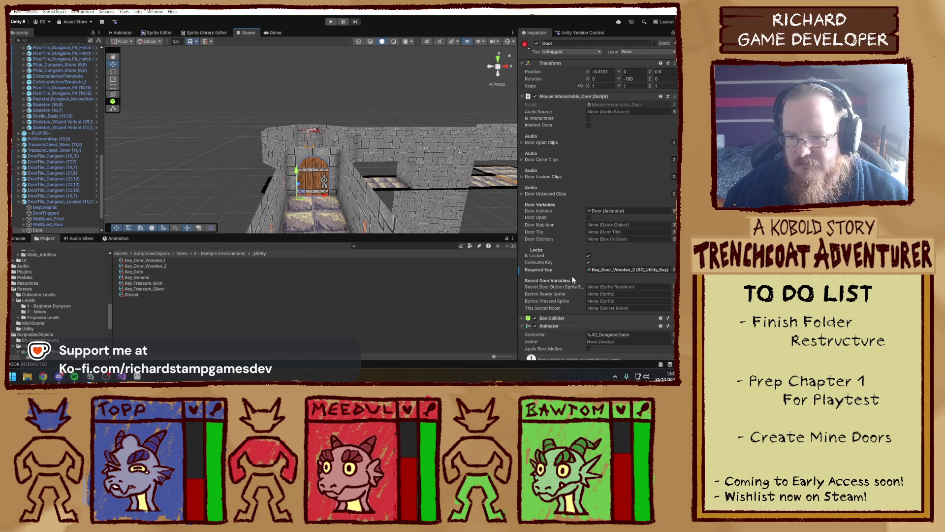
{"action": "scroll", "coordinate": [351, 214], "scroll_direction": "down", "scroll_amount": 6}
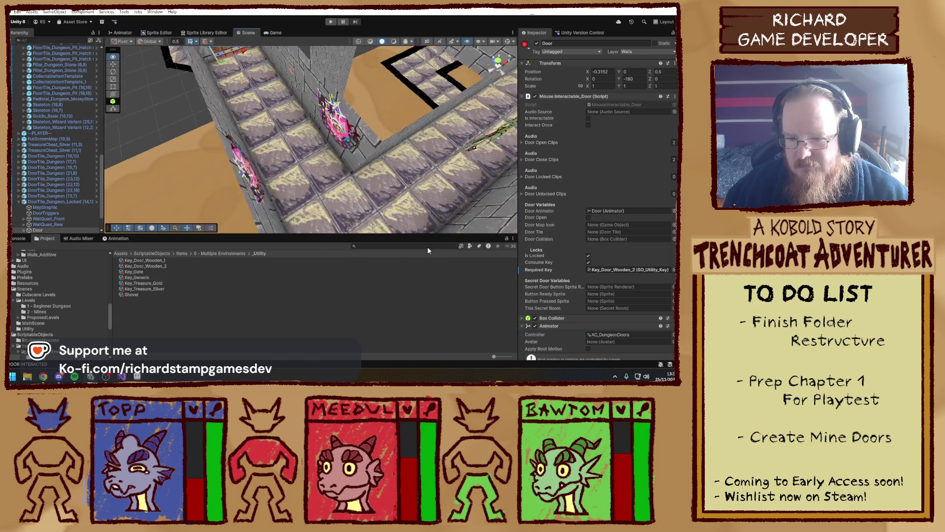
{"action": "mouse_move", "coordinate": [364, 197]}
{"action": "left_mouse_down"}
{"action": "mouse_move", "coordinate": [367, 156]}
{"action": "mouse_move", "coordinate": [346, 168]}
{"action": "mouse_move", "coordinate": [332, 74]}
{"action": "left_mouse_up"}
{"action": "left_click", "coordinate": [331, 22]}
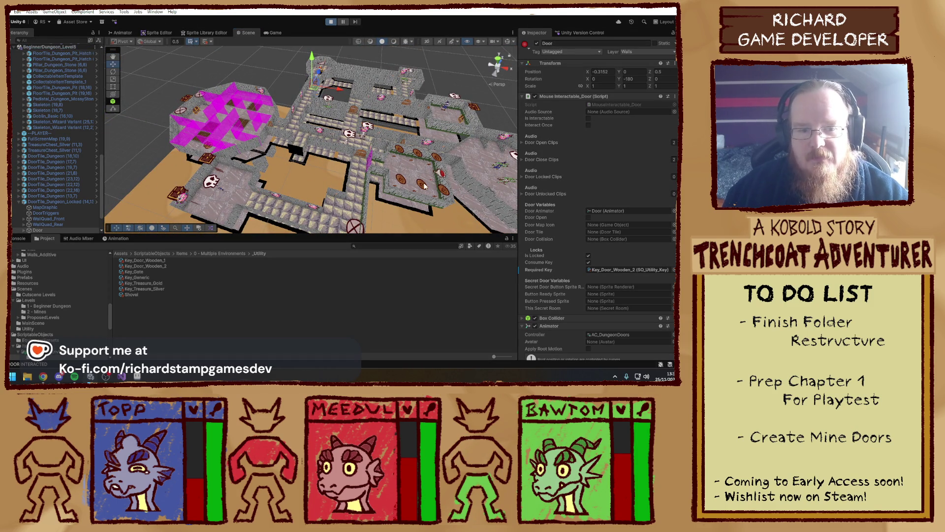
- Open the party inventory and review Topp's, Meedul's and Bawtom's stats
{"action": "left_click", "coordinate": [429, 125]}
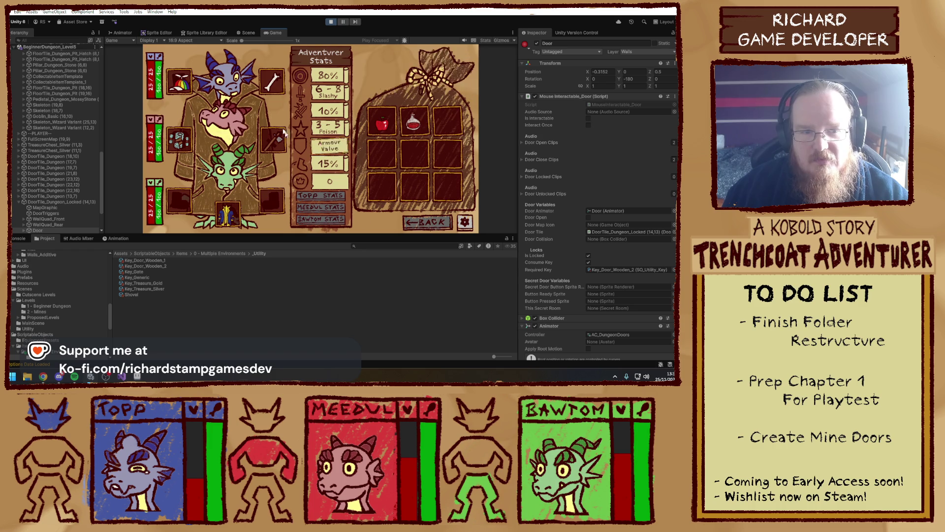
{"action": "left_click", "coordinate": [418, 227]}
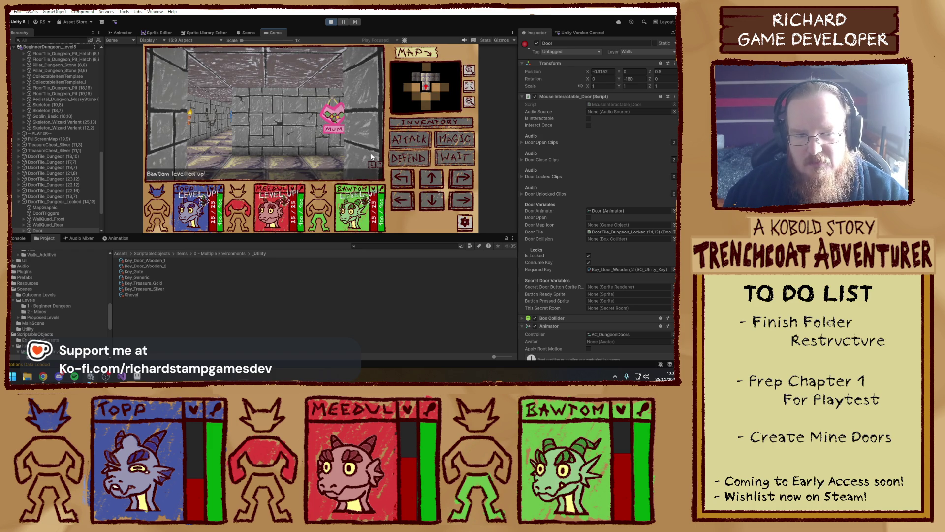
{"action": "left_click", "coordinate": [433, 127]}
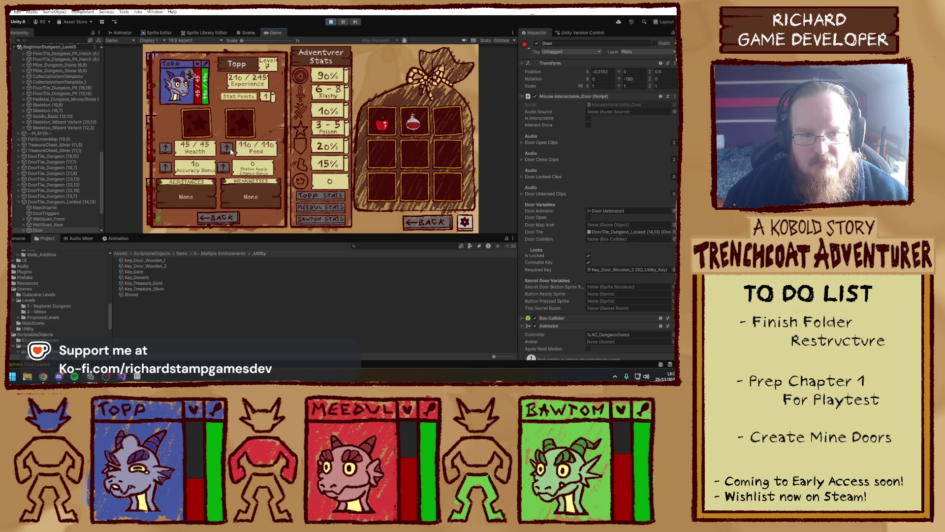
{"action": "left_click", "coordinate": [315, 207]}
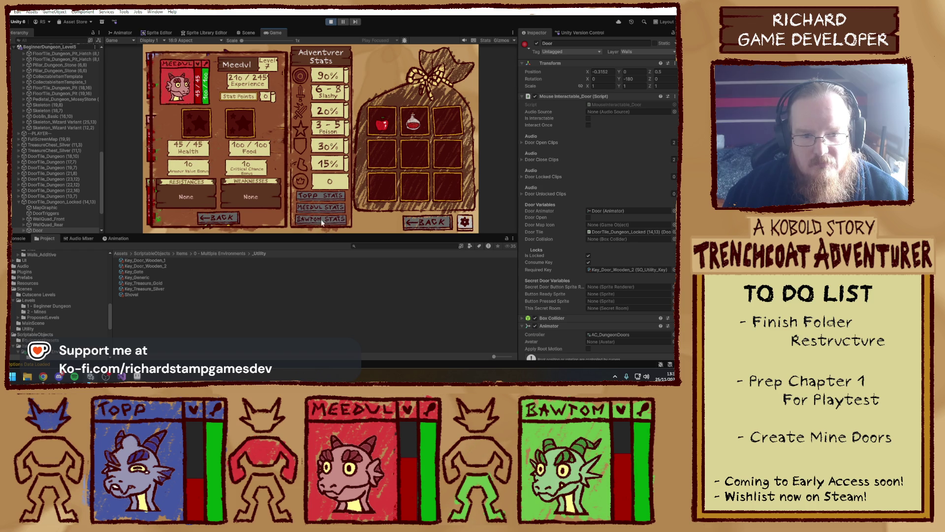
{"action": "left_click", "coordinate": [321, 220]}
- Spend Bawtom's points to raise dodge to 21% and rare item find to 6%
{"action": "left_click", "coordinate": [223, 168]}
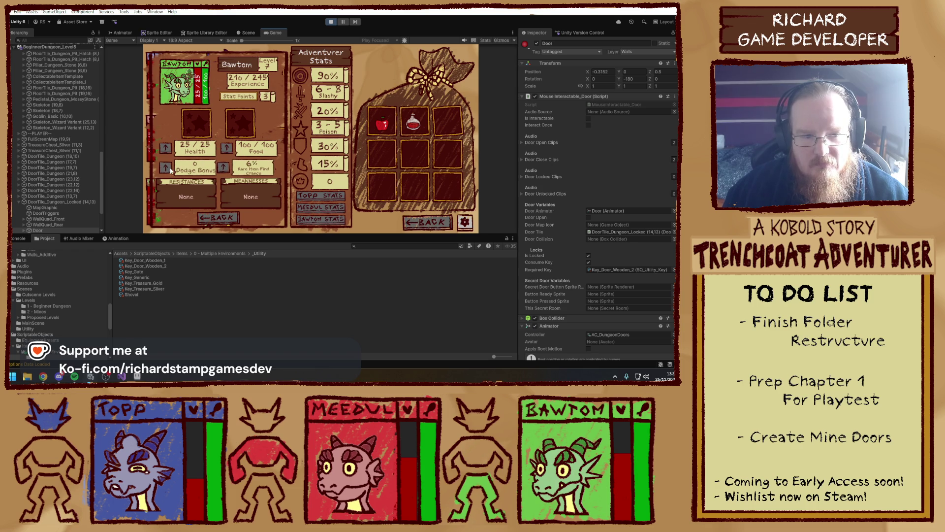
{"action": "left_click", "coordinate": [170, 168]}
{"action": "left_click", "coordinate": [201, 218]}
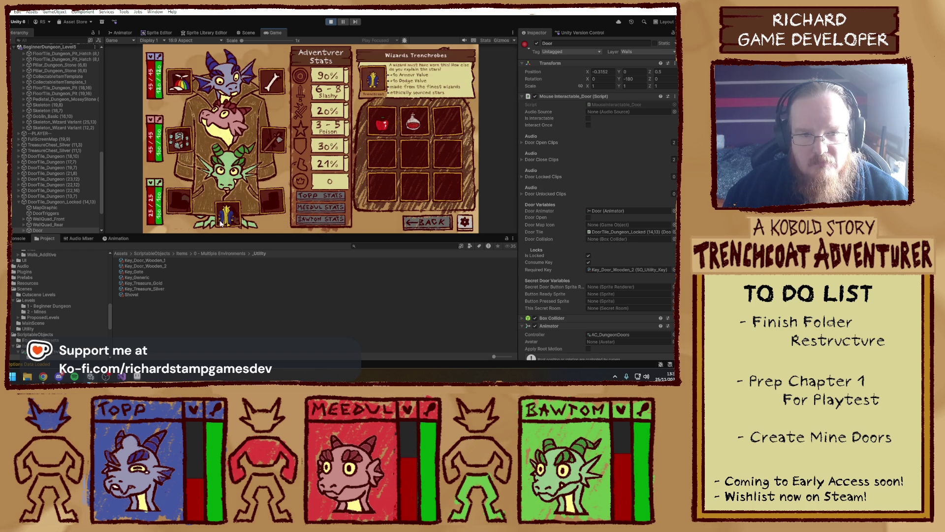
- Leave the inventory, pass through the wooden door and attack the goblin in the corridor
{"action": "key", "text": "Escape"}
{"action": "key", "text": "q"}
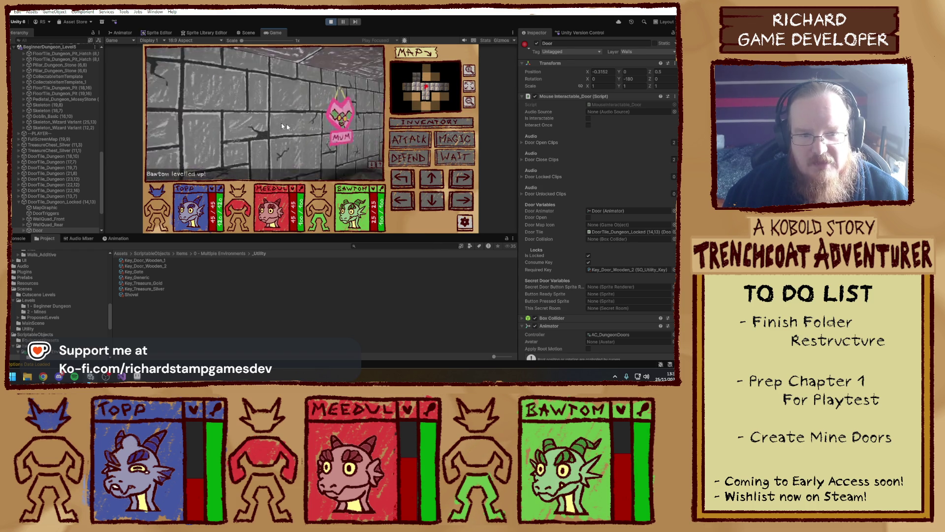
{"action": "key", "text": "w"}
{"action": "left_click", "coordinate": [281, 126]}
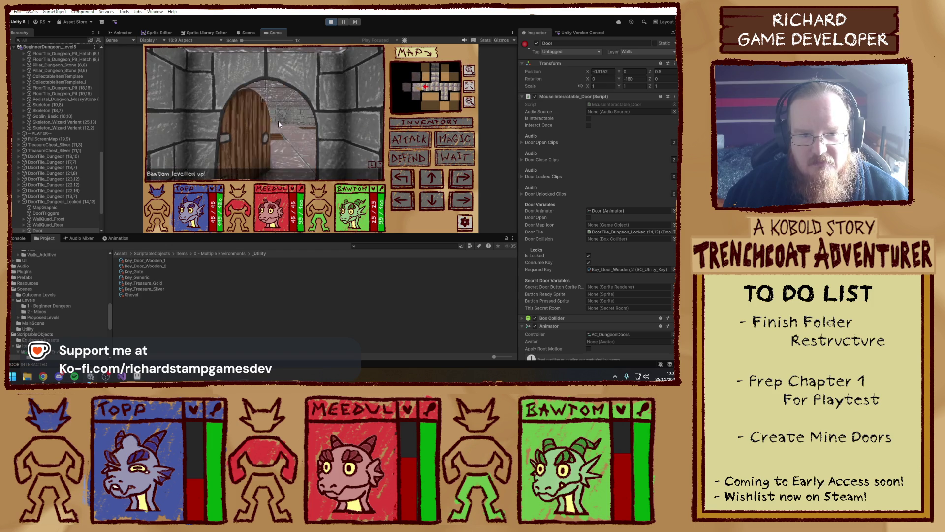
{"action": "key", "text": "w"}
{"action": "key", "text": "e"}
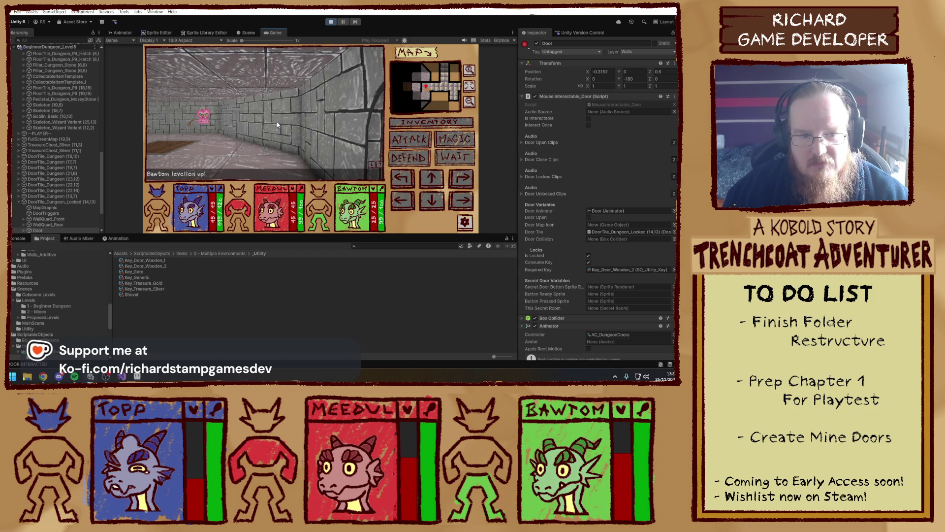
{"action": "key", "text": "e"}
{"action": "key", "text": "e"}
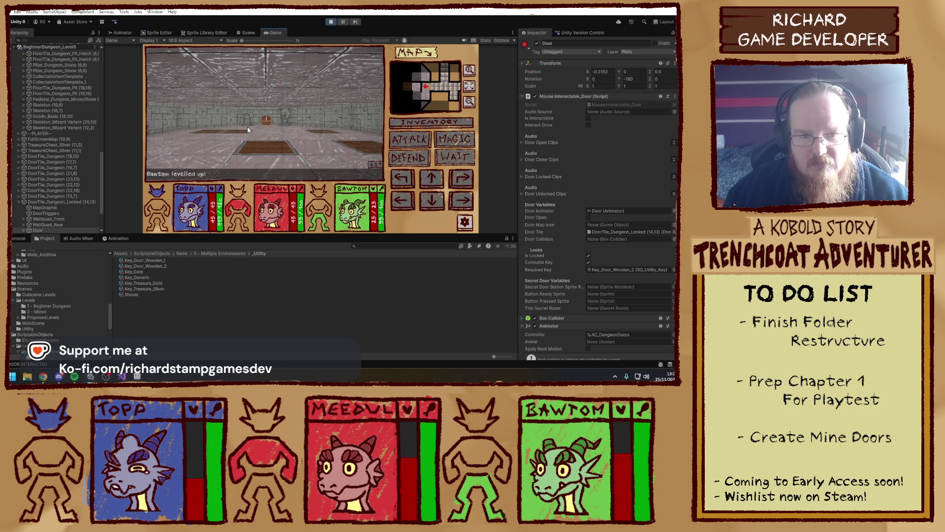
{"action": "key", "text": "q"}
{"action": "key", "text": "q"}
{"action": "key", "text": "w"}
{"action": "key", "text": "w"}
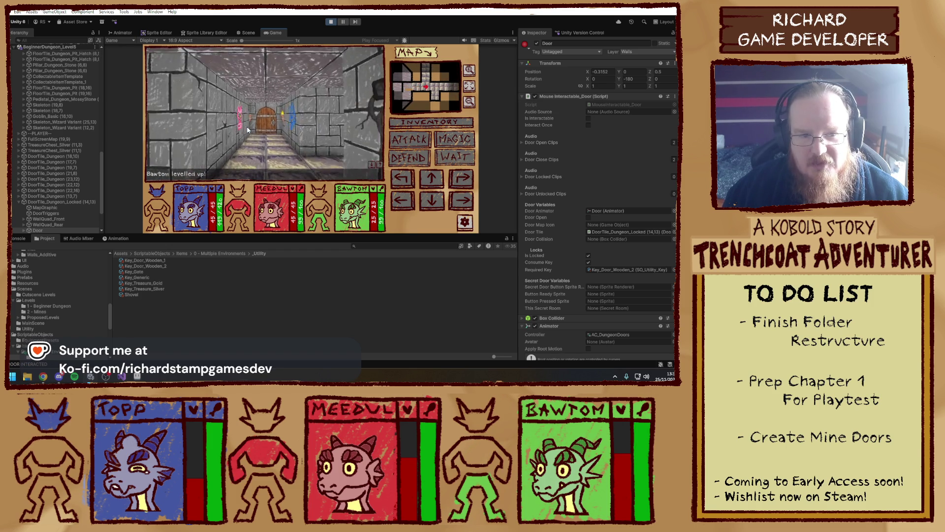
{"action": "left_click", "coordinate": [405, 143]}
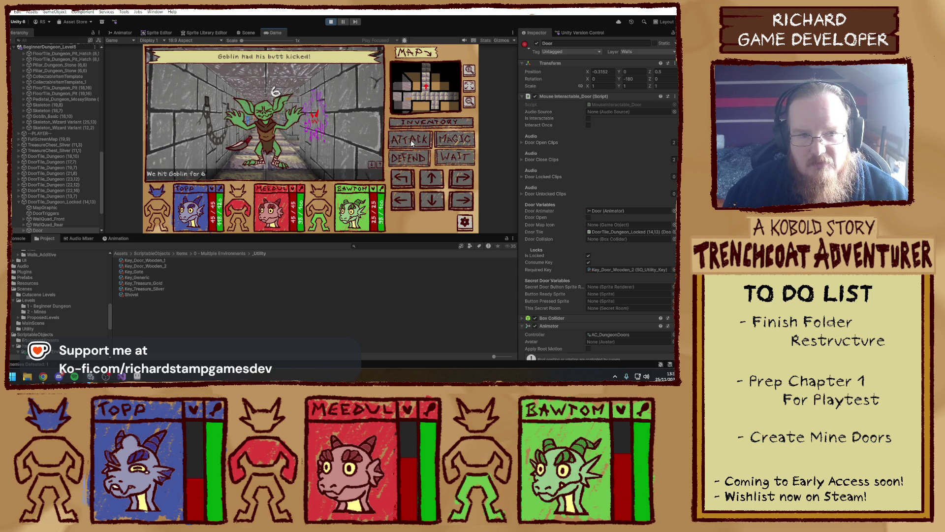
- Defeat the skeletons down the corridor and pick up the dropped Silver Coin
{"action": "key", "text": "w"}
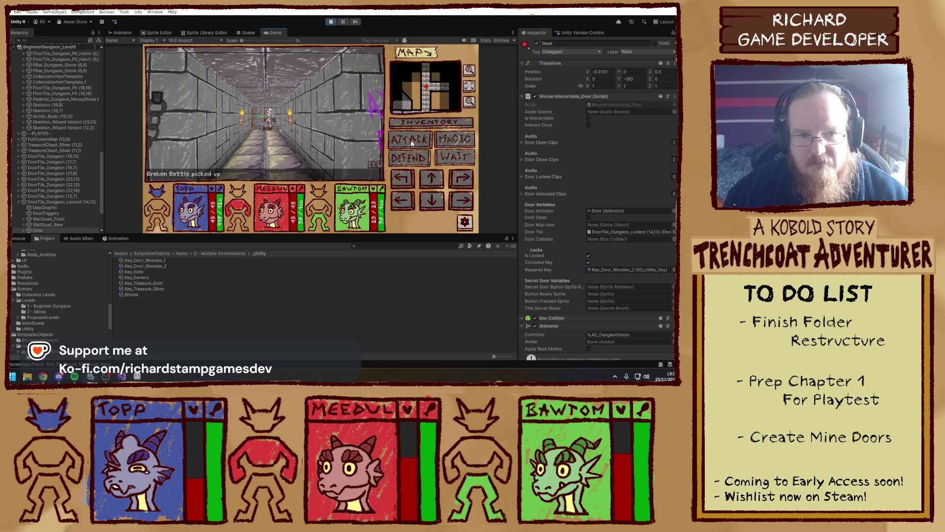
{"action": "key", "text": "w"}
{"action": "key", "text": "w"}
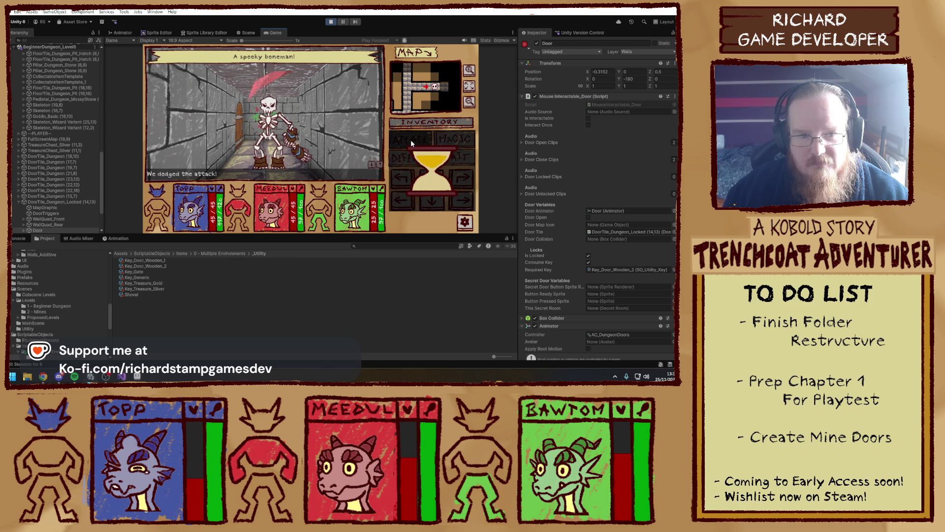
{"action": "left_click", "coordinate": [411, 141]}
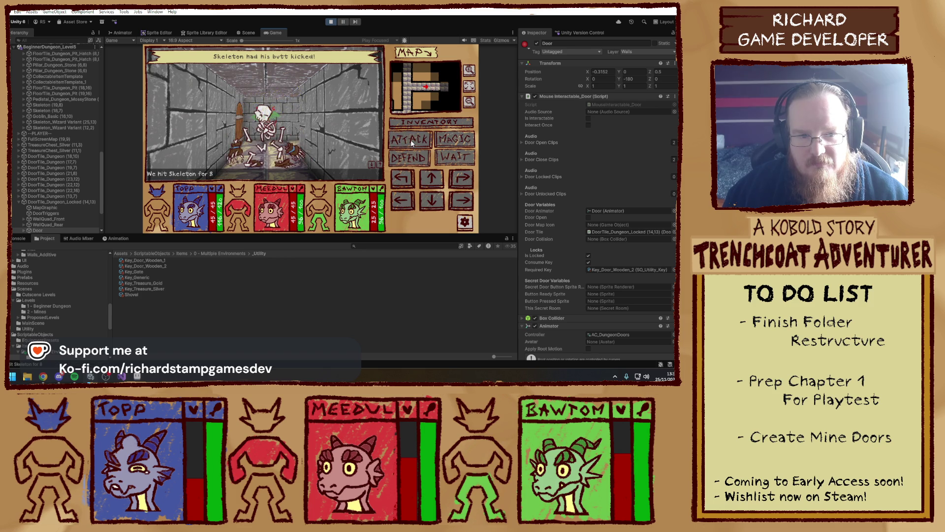
{"action": "key", "text": "w"}
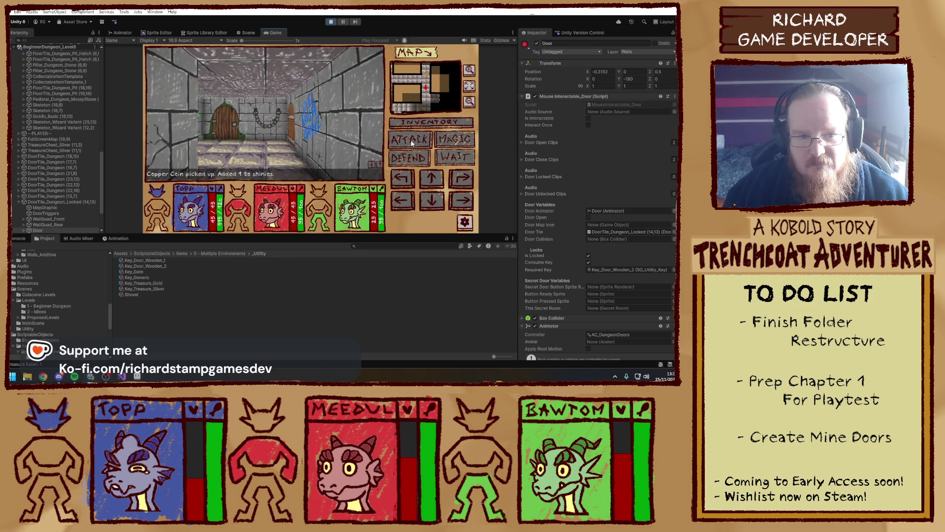
{"action": "key", "text": "w"}
{"action": "left_click", "coordinate": [411, 140]}
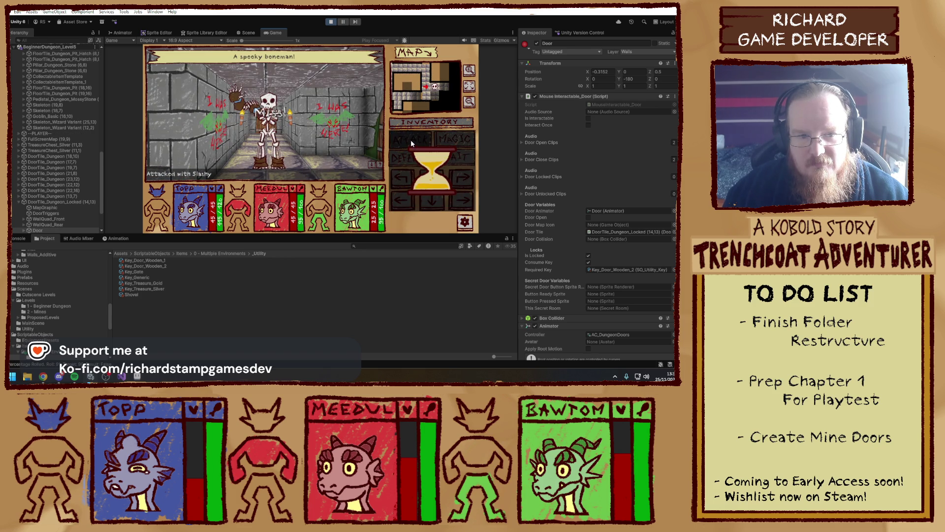
{"action": "scroll", "coordinate": [70, 194], "scroll_direction": "up", "scroll_amount": 10}
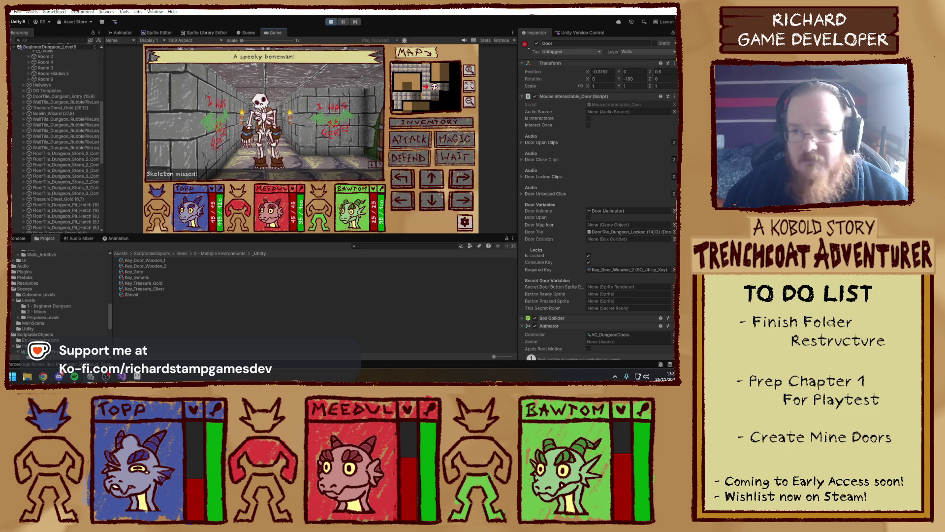
{"action": "left_click", "coordinate": [413, 141]}
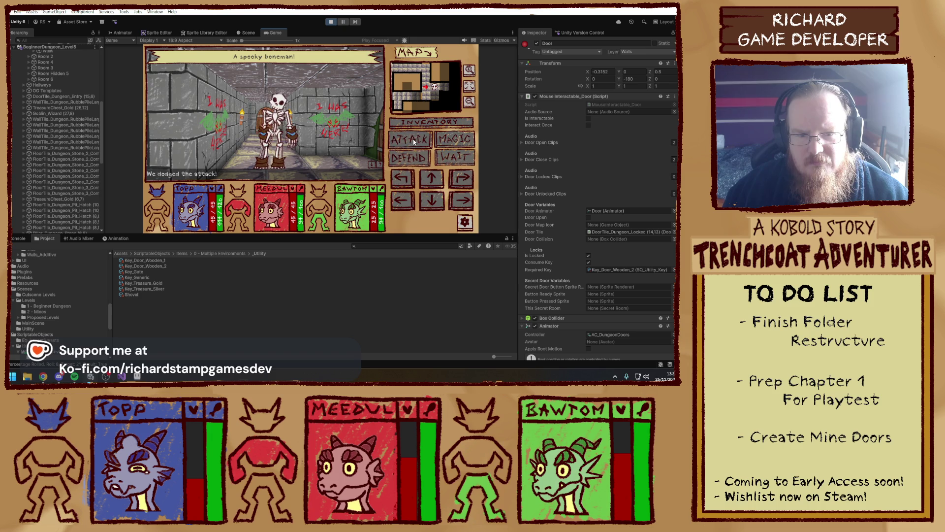
{"action": "left_click", "coordinate": [413, 141]}
{"action": "key", "text": "w"}
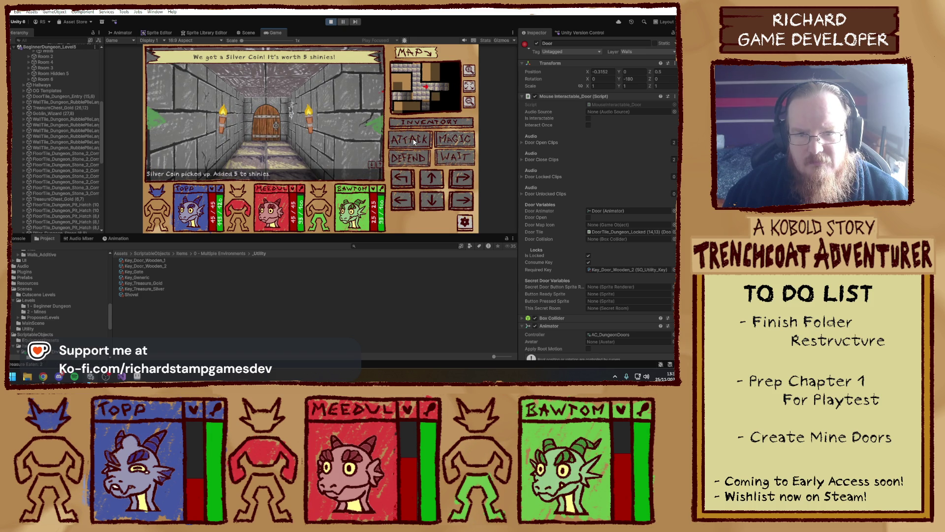
{"action": "key", "text": "w"}
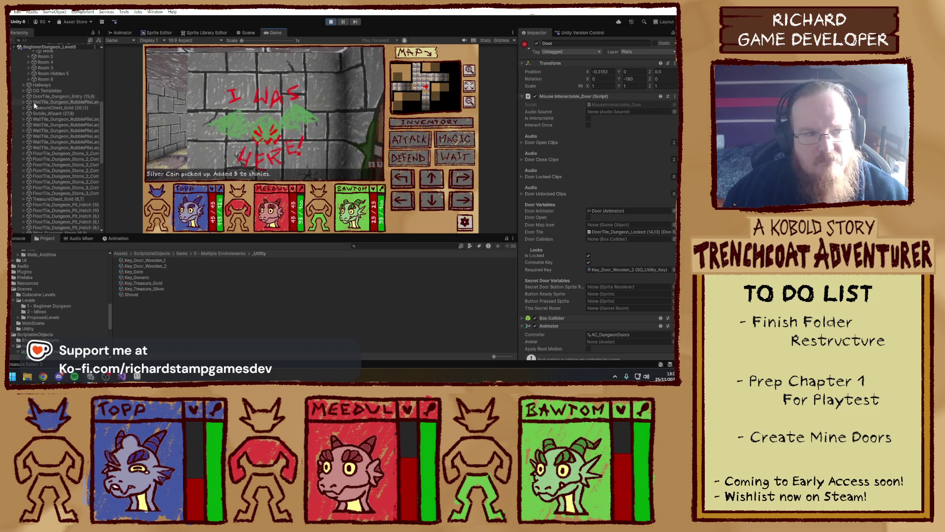
- Collapse the LevelGrid hierarchy, walk toward the graffiti corridor, then stop play mode
{"action": "scroll", "coordinate": [34, 104], "scroll_direction": "up", "scroll_amount": 10}
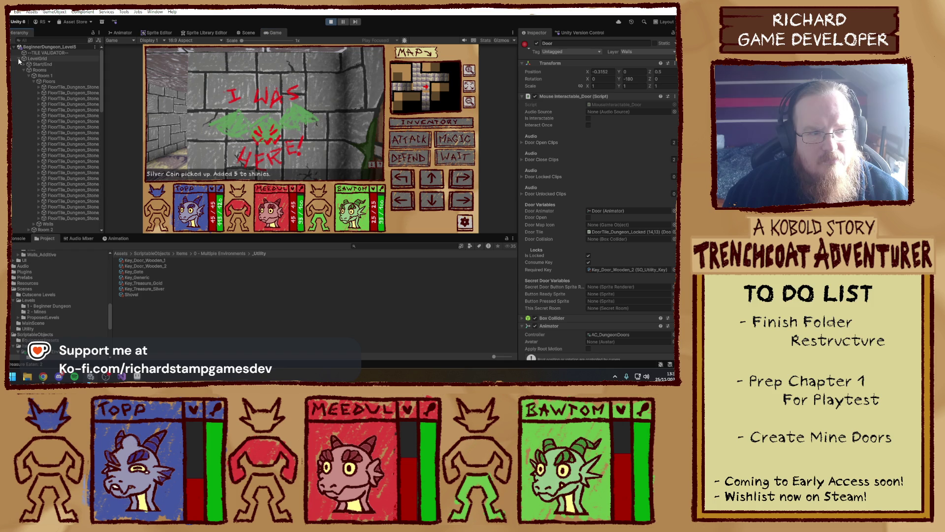
{"action": "left_click", "coordinate": [18, 59]}
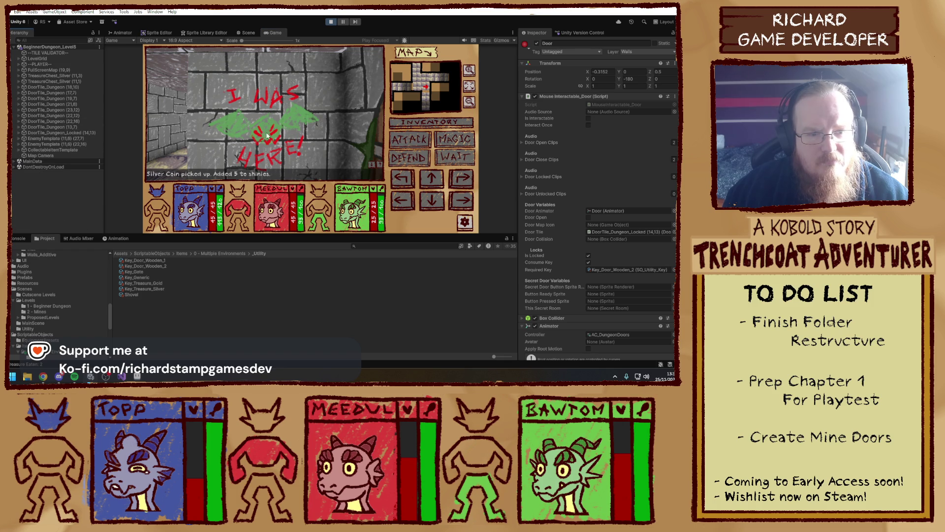
{"action": "key", "text": "s"}
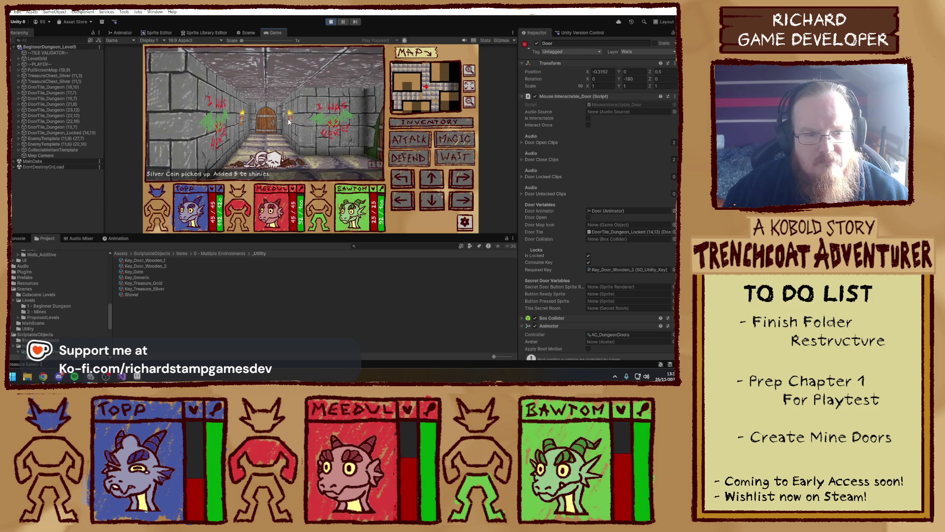
{"action": "key", "text": "e"}
{"action": "key", "text": "e"}
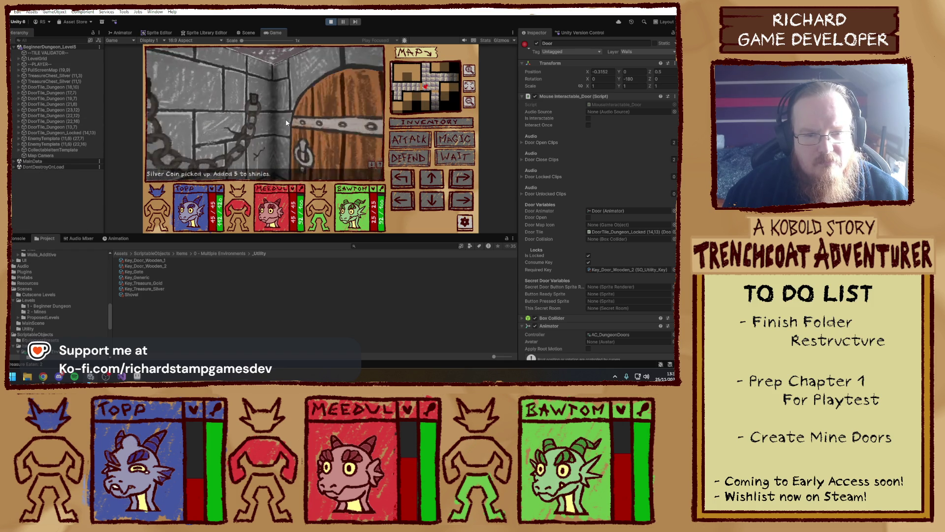
{"action": "key", "text": "q"}
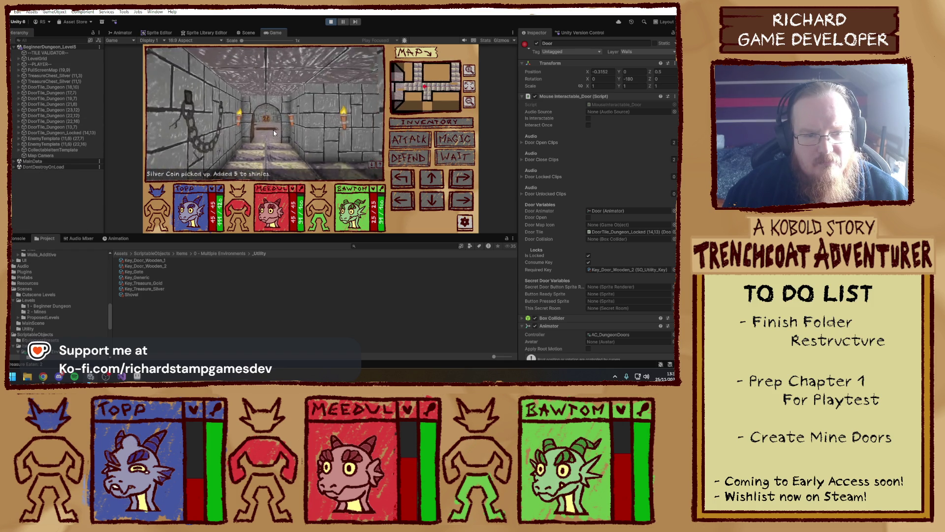
{"action": "key", "text": "q"}
{"action": "key", "text": "w"}
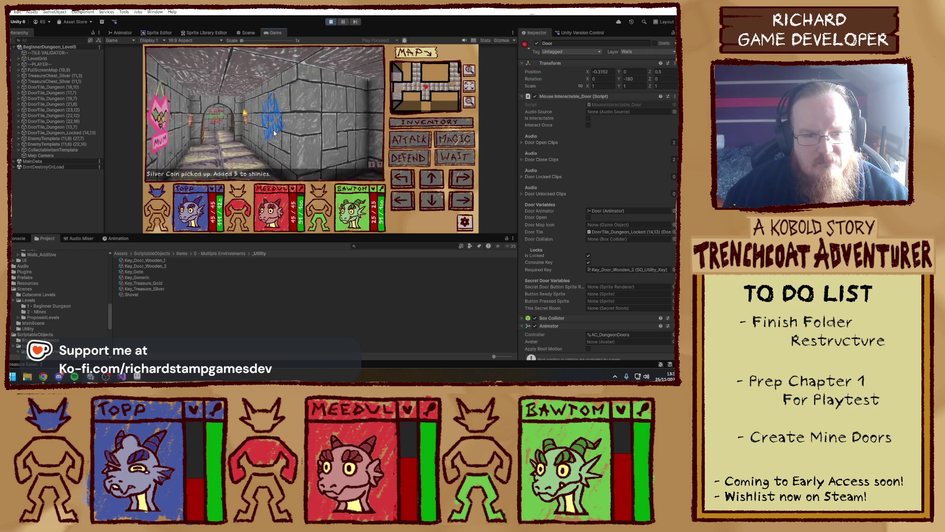
{"action": "key", "text": "e"}
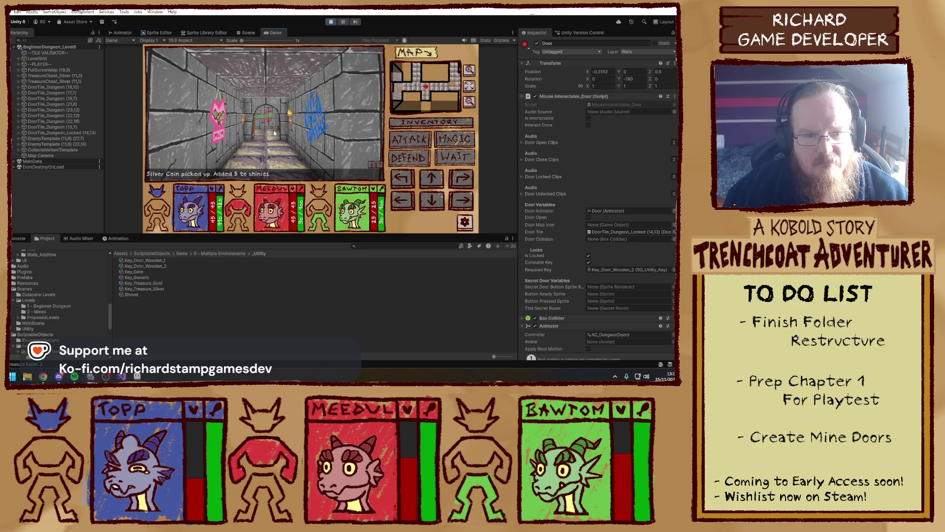
{"action": "left_click", "coordinate": [331, 22]}
{"action": "mouse_move", "coordinate": [346, 123]}
{"action": "left_mouse_down"}
{"action": "mouse_move", "coordinate": [315, 69]}
{"action": "mouse_move", "coordinate": [388, 134]}
{"action": "mouse_move", "coordinate": [295, 118]}
{"action": "left_mouse_up"}
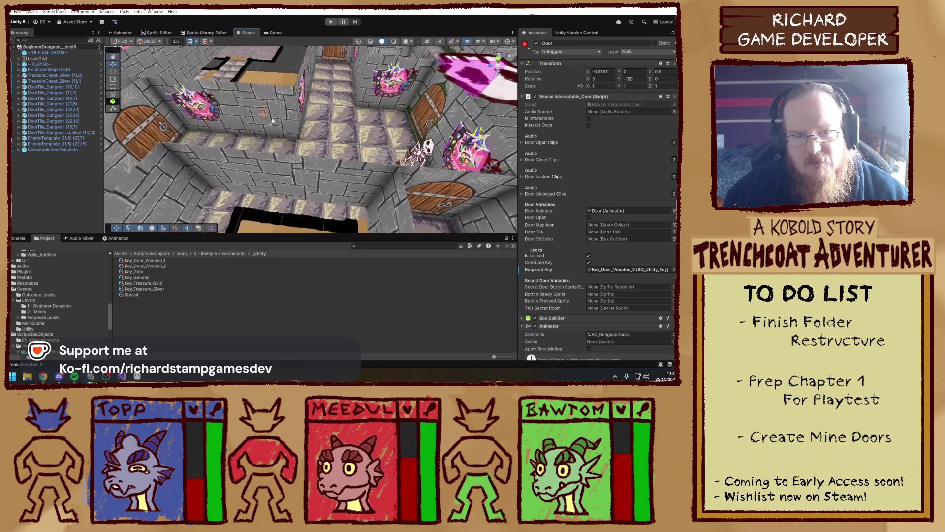
- In the WallObjects_Dungeon_Torch prefab, set SFX Torch Loop Min Distance 0, Max Distance 1, and replay
{"action": "left_click", "coordinate": [263, 113]}
{"action": "left_click", "coordinate": [263, 119]}
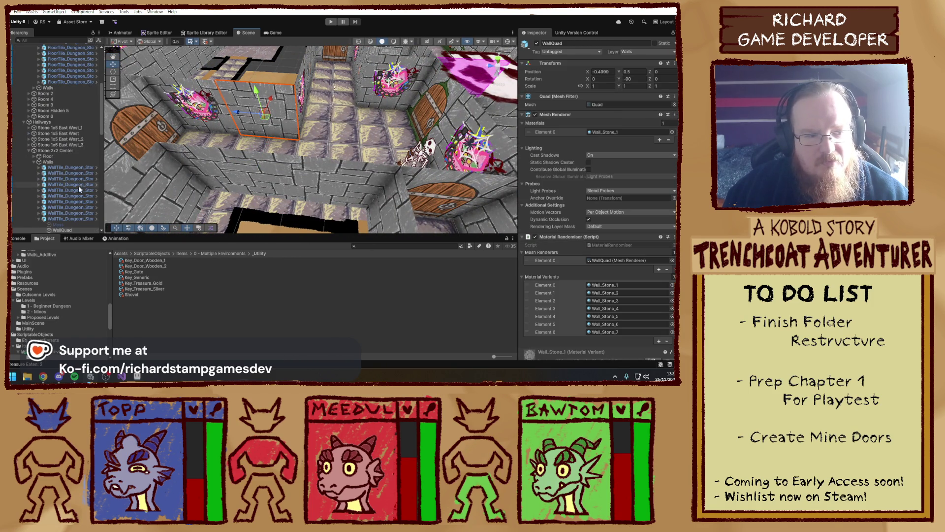
{"action": "scroll", "coordinate": [75, 203], "scroll_direction": "down", "scroll_amount": 3}
{"action": "left_click", "coordinate": [60, 183]}
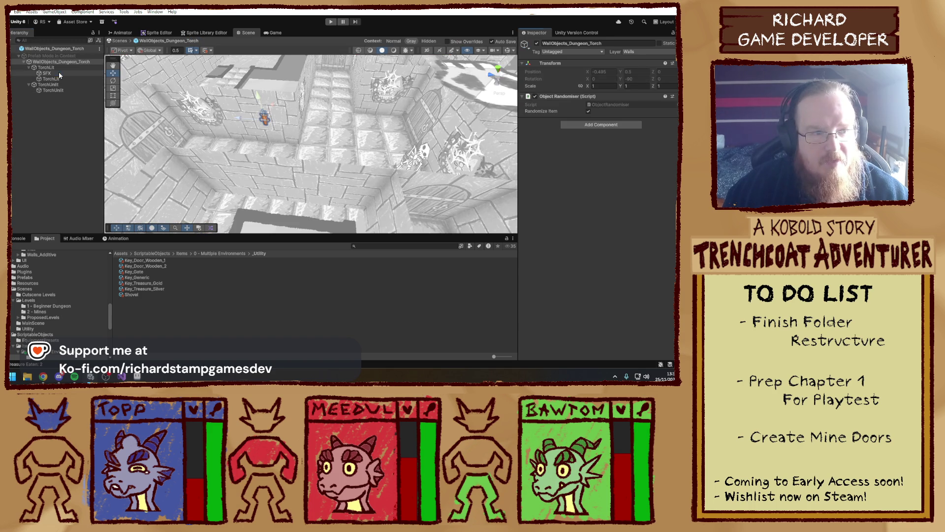
{"action": "left_click", "coordinate": [47, 73]}
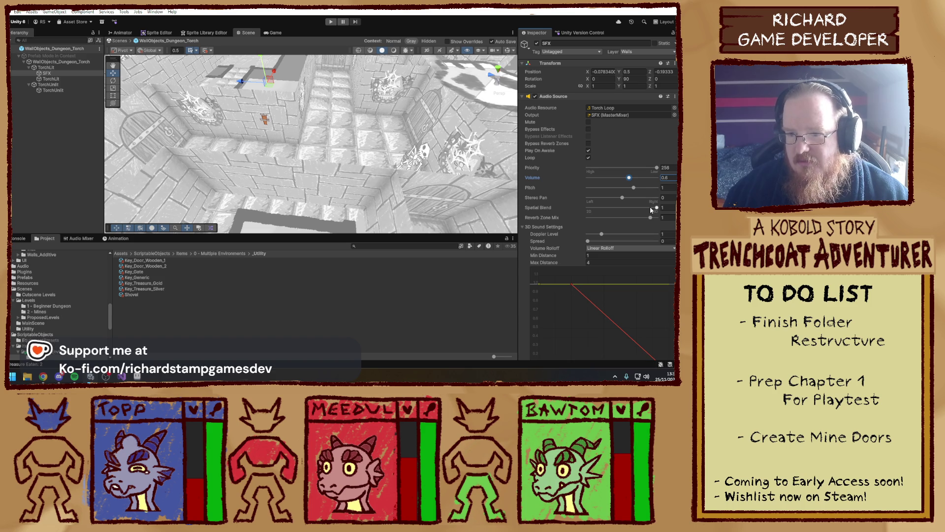
{"action": "scroll", "coordinate": [583, 212], "scroll_direction": "down", "scroll_amount": 3}
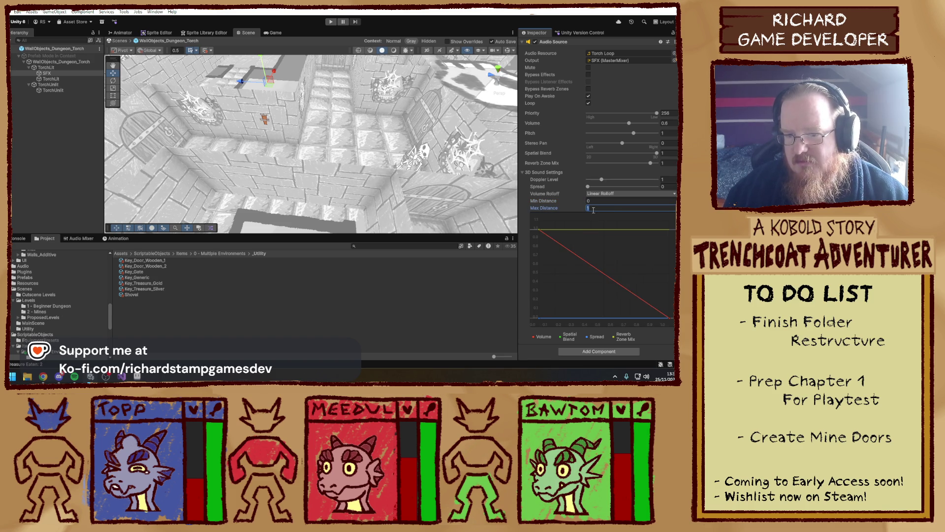
{"action": "left_click", "coordinate": [331, 22]}
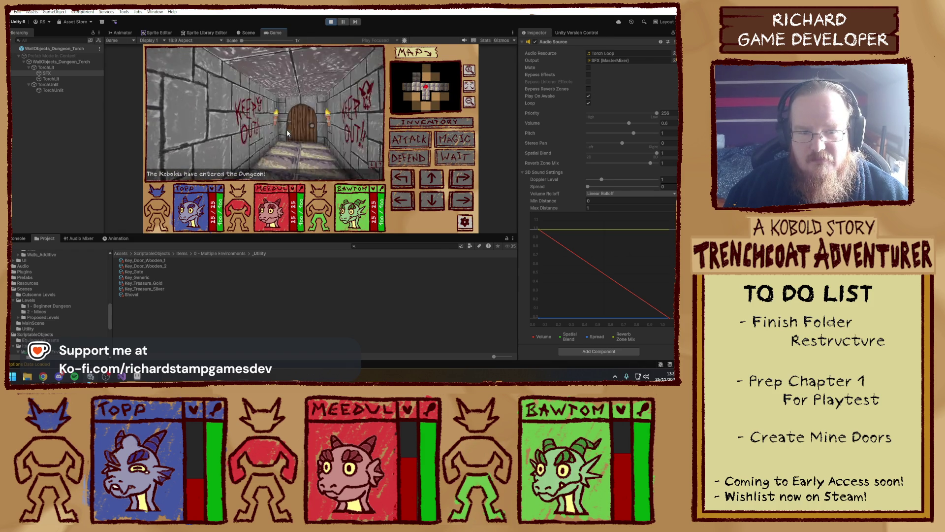
- Turn toward the door and defeat the first skeleton with two attacks
{"action": "key", "text": "e"}
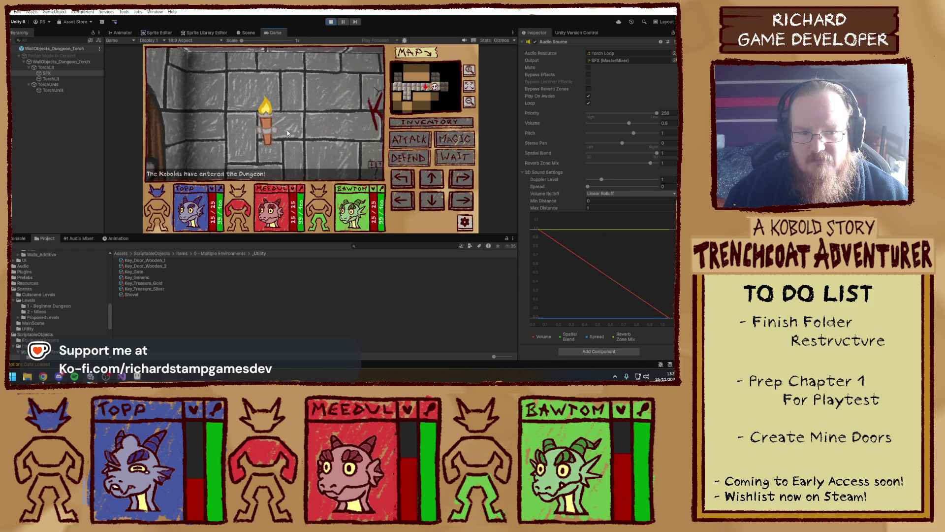
{"action": "key", "text": "q"}
{"action": "key", "text": "q"}
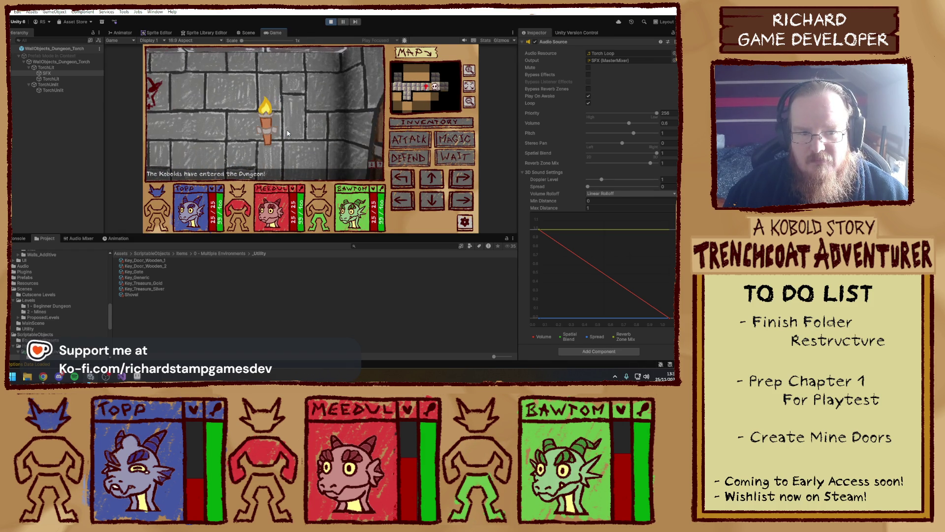
{"action": "key", "text": "e"}
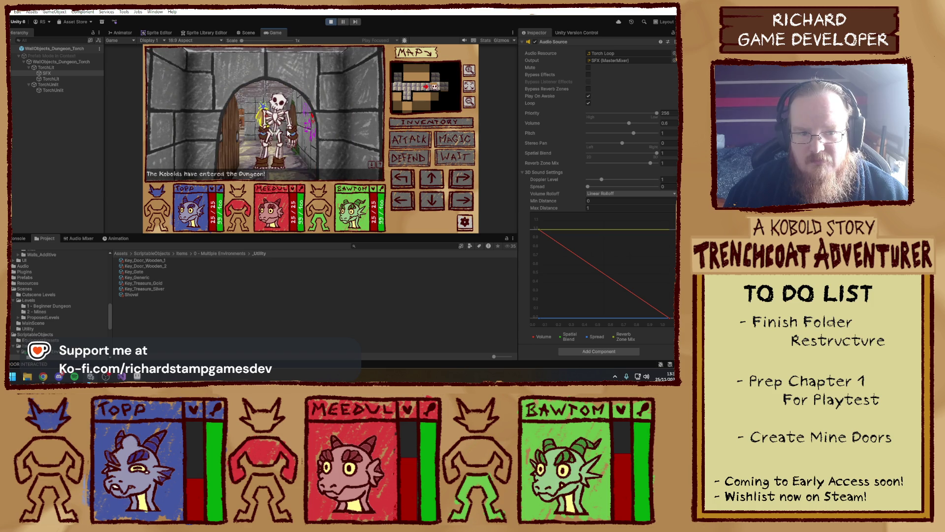
{"action": "left_click", "coordinate": [405, 146]}
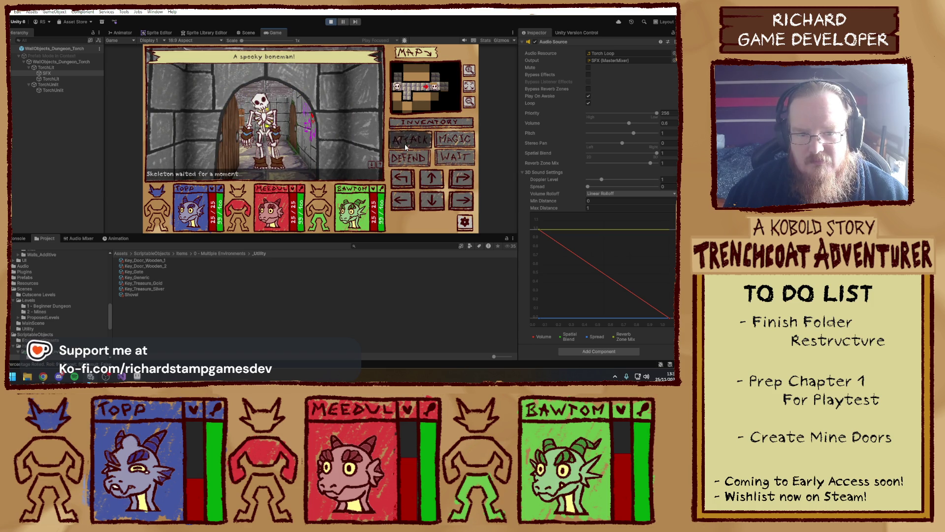
{"action": "left_click", "coordinate": [406, 146]}
{"action": "key", "text": "q"}
{"action": "key", "text": "q"}
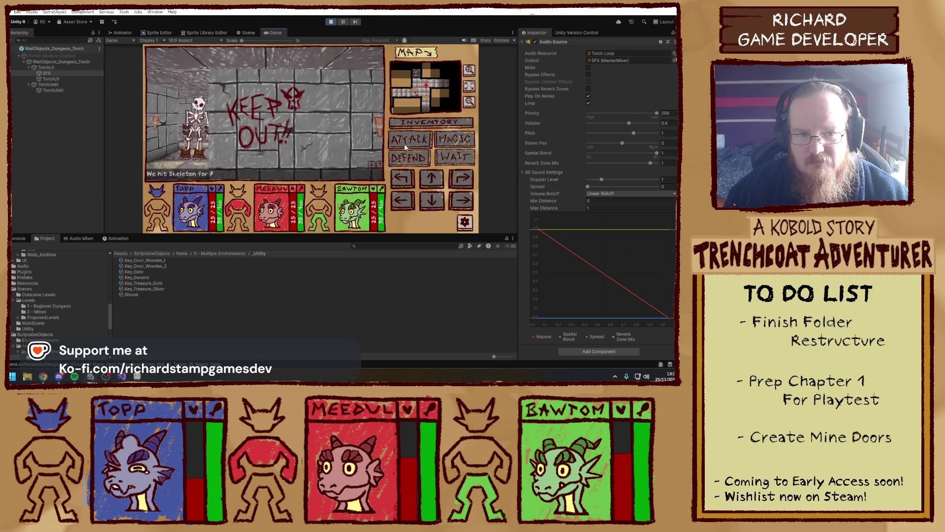
{"action": "key", "text": "q"}
- Collect the Healing Juicebox and Smol Duck, fight a skeleton, and advance down the long corridor
{"action": "key", "text": "w"}
{"action": "key", "text": "e"}
{"action": "key", "text": "w"}
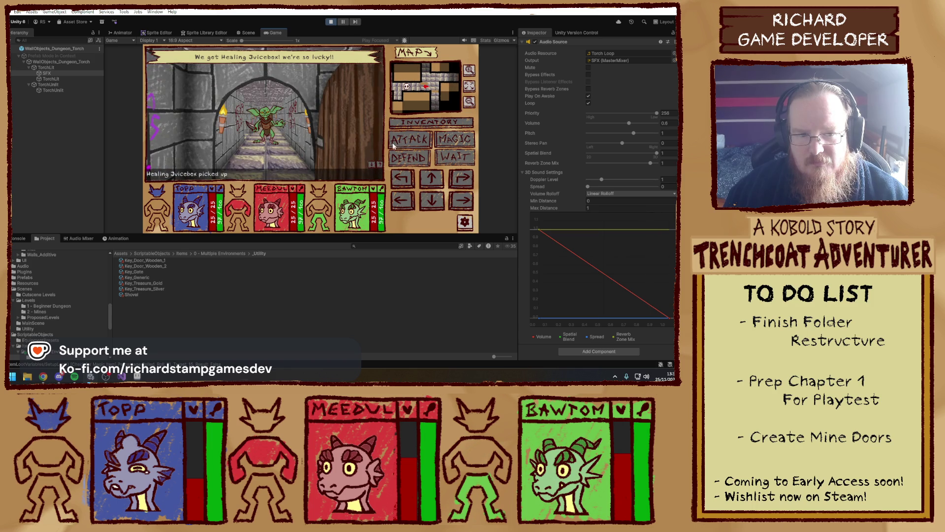
{"action": "key", "text": "e"}
{"action": "key", "text": "e"}
{"action": "key", "text": "e"}
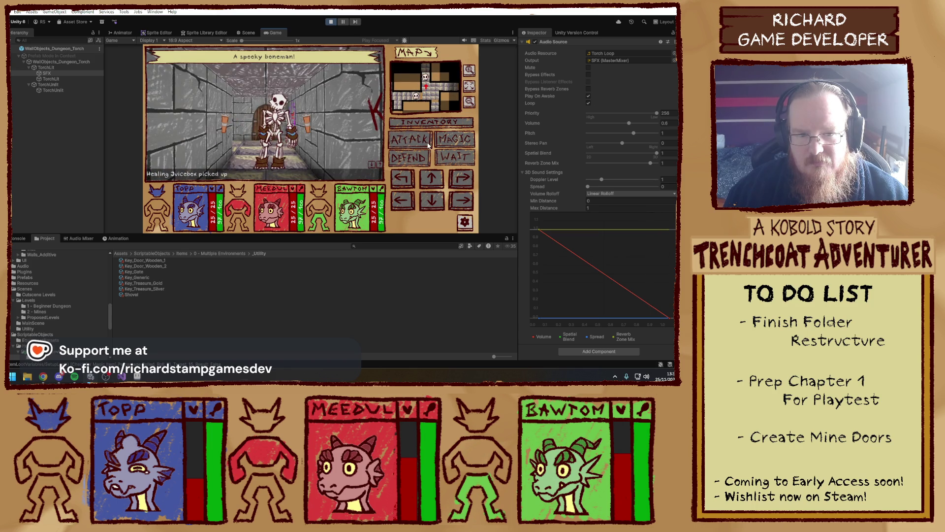
{"action": "left_click", "coordinate": [422, 144]}
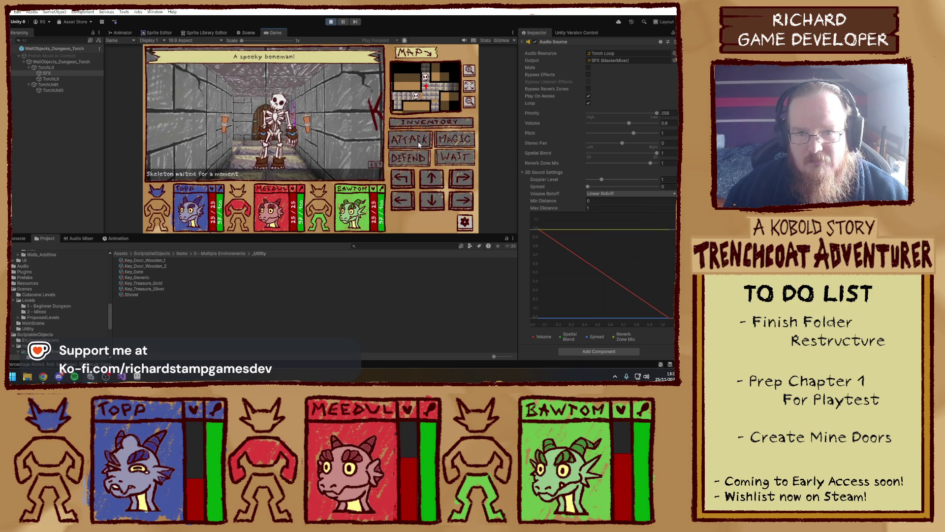
{"action": "key", "text": "w"}
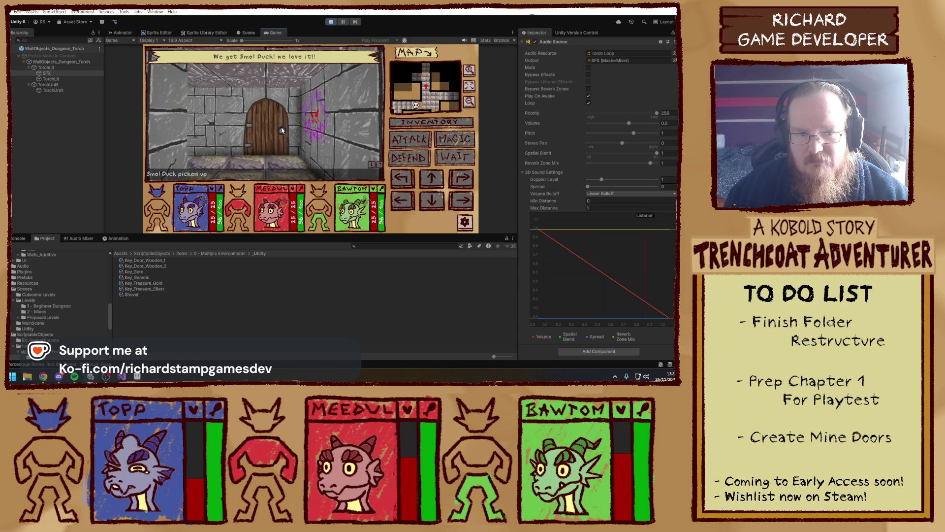
{"action": "key", "text": "e"}
{"action": "key", "text": "w"}
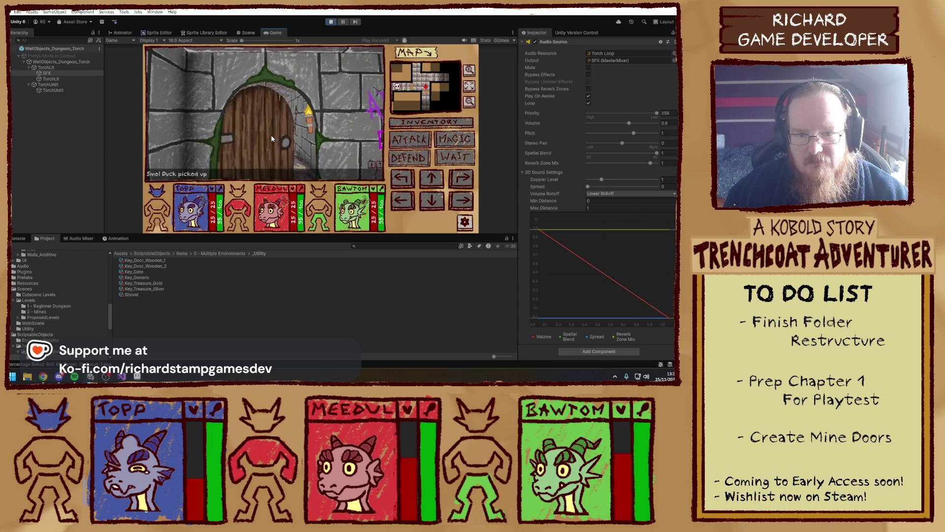
{"action": "key", "text": "w"}
{"action": "key", "text": "e"}
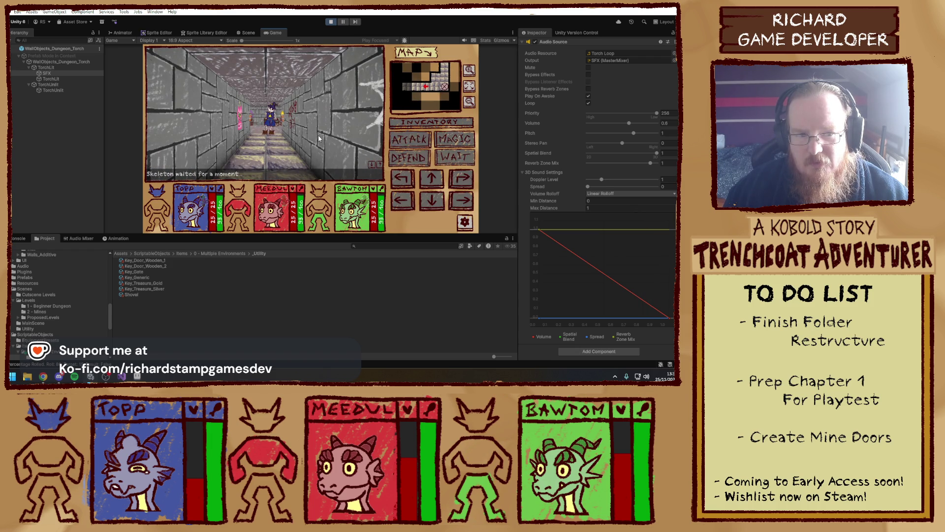
{"action": "key", "text": "w"}
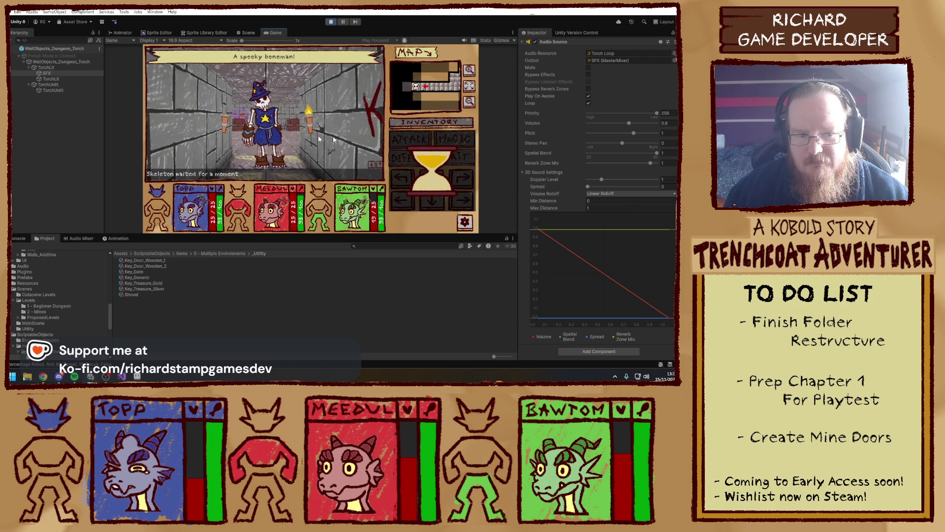
- Defeat the spooky boneman, then loot the chest for a Disgusting Cupcake
{"action": "left_click", "coordinate": [409, 143]}
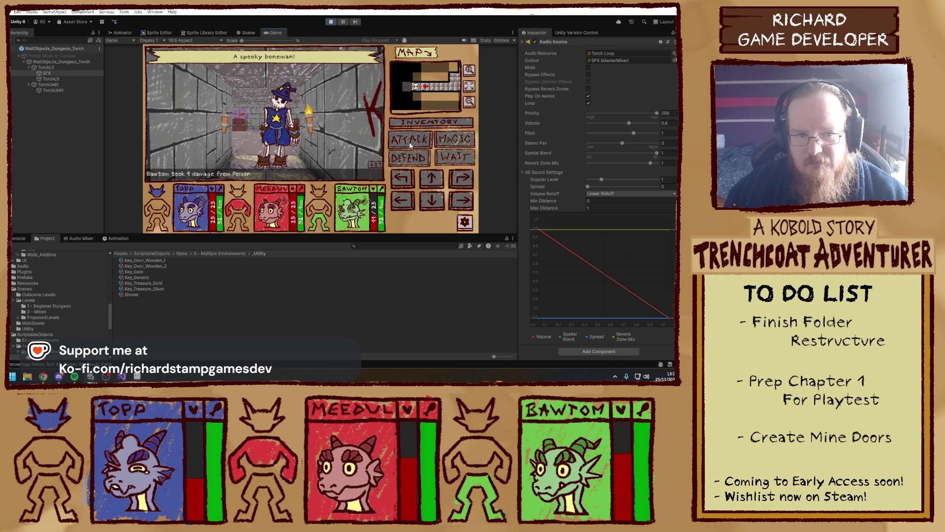
{"action": "left_click", "coordinate": [412, 124]}
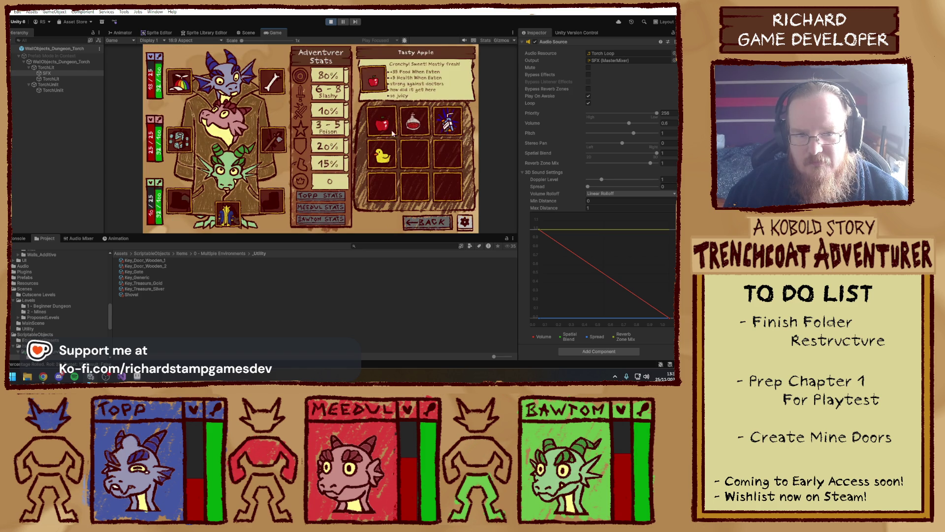
{"action": "left_click", "coordinate": [424, 222]}
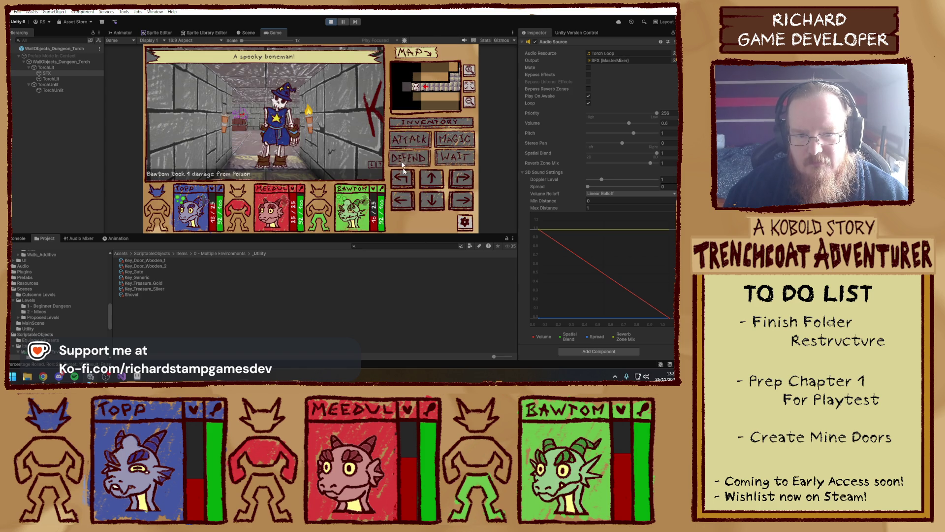
{"action": "left_click", "coordinate": [408, 140]}
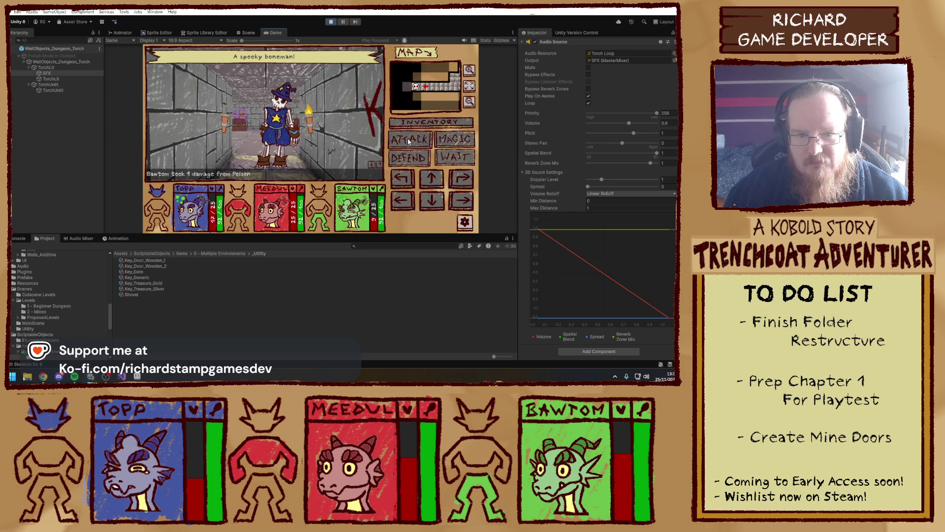
{"action": "key", "text": "Up"}
{"action": "key", "text": "Up"}
{"action": "key", "text": "Up"}
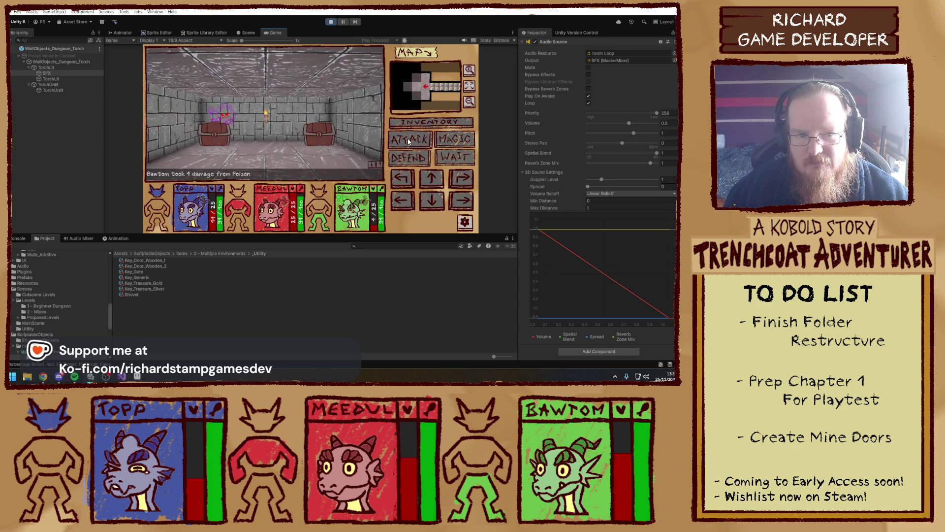
{"action": "left_click", "coordinate": [237, 130]}
{"action": "key", "text": "Left"}
{"action": "key", "text": "Left"}
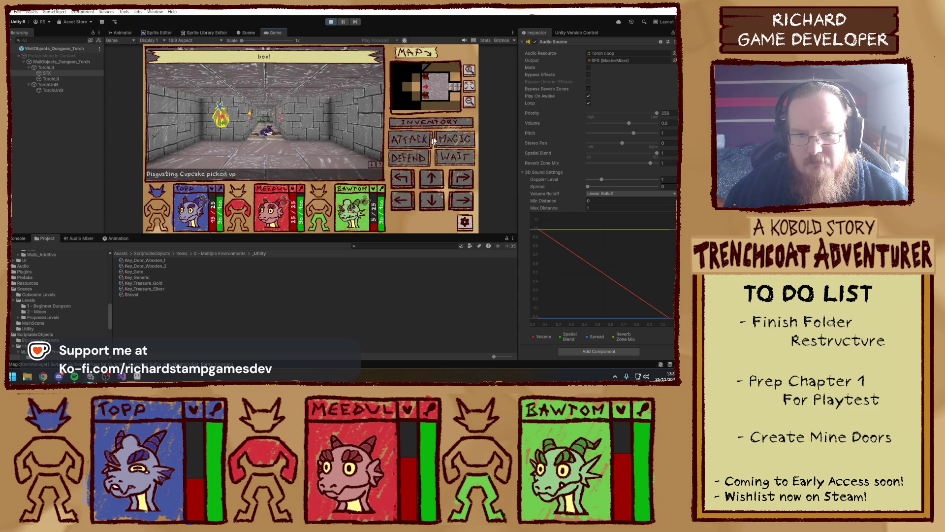
- Check the new item in the inventory, then walk around the corridor up to the wooden door
{"action": "left_click", "coordinate": [431, 121]}
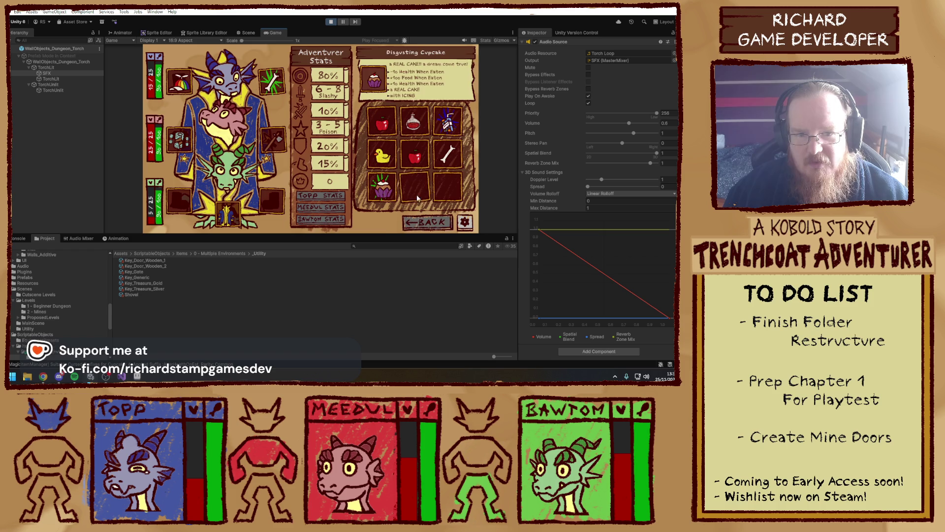
{"action": "left_click", "coordinate": [426, 222]}
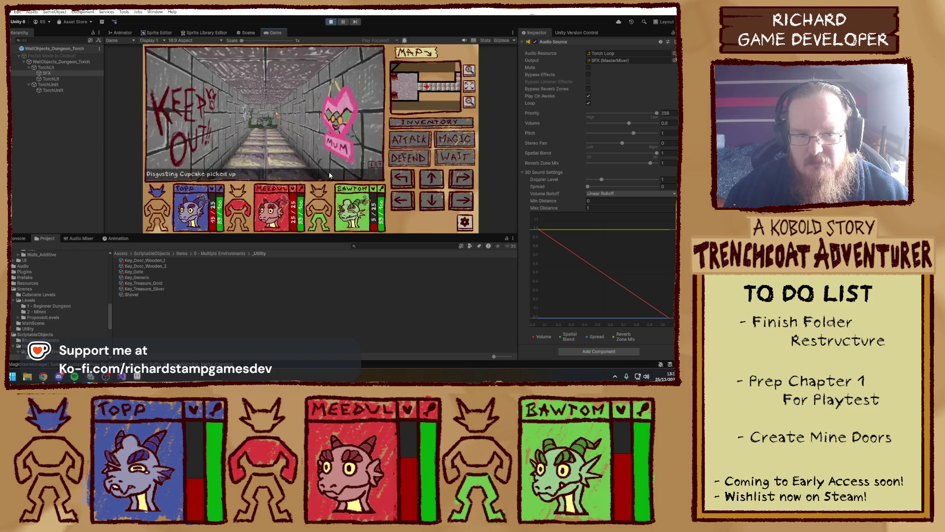
{"action": "key", "text": "Up"}
{"action": "key", "text": "Left"}
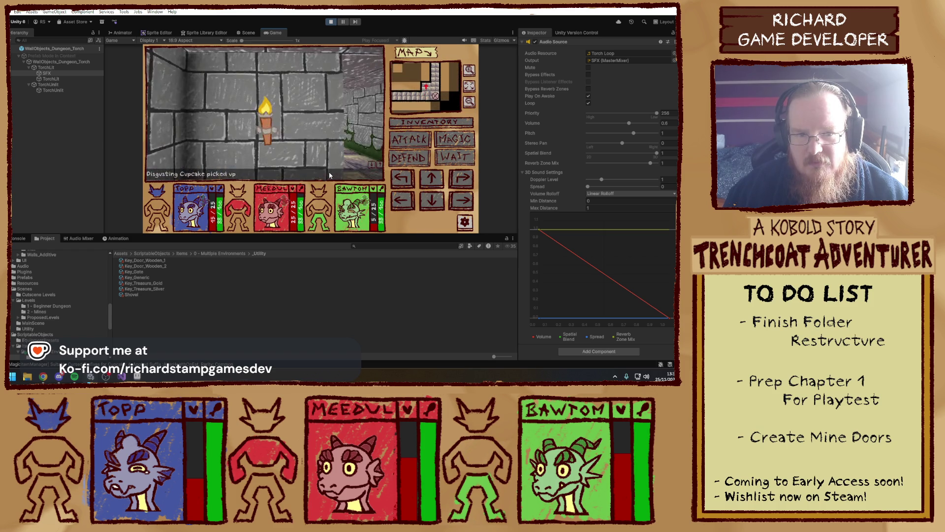
{"action": "key", "text": "Right"}
{"action": "key", "text": "Up"}
{"action": "key", "text": "Left"}
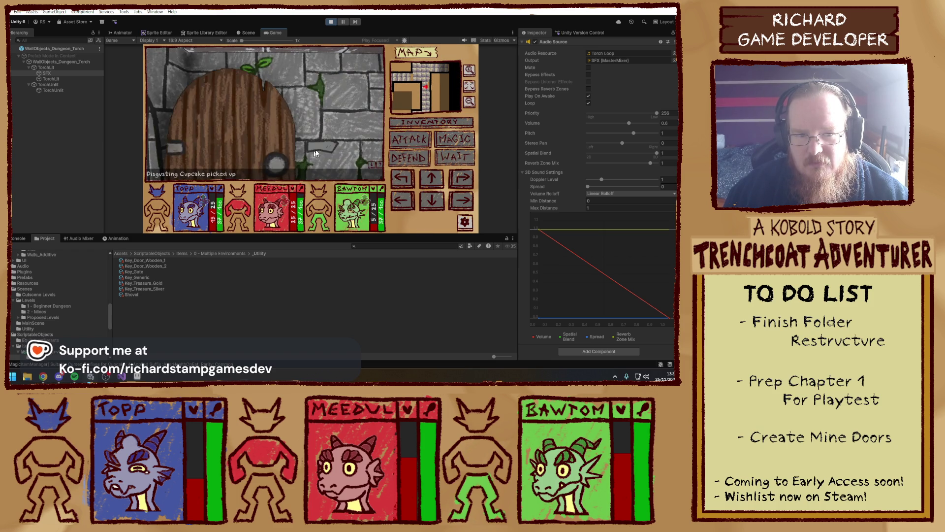
{"action": "key", "text": "Right"}
{"action": "key", "text": "Up"}
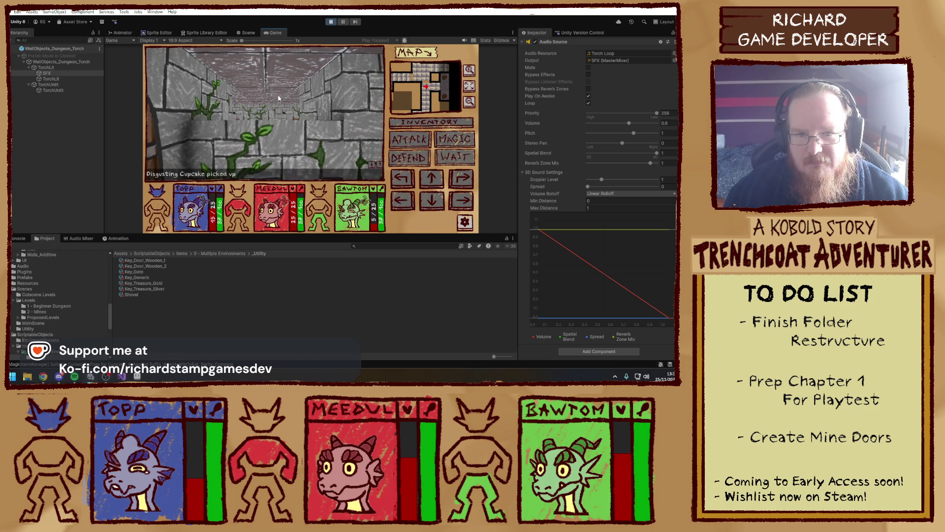
{"action": "key", "text": "Up"}
{"action": "key", "text": "Left"}
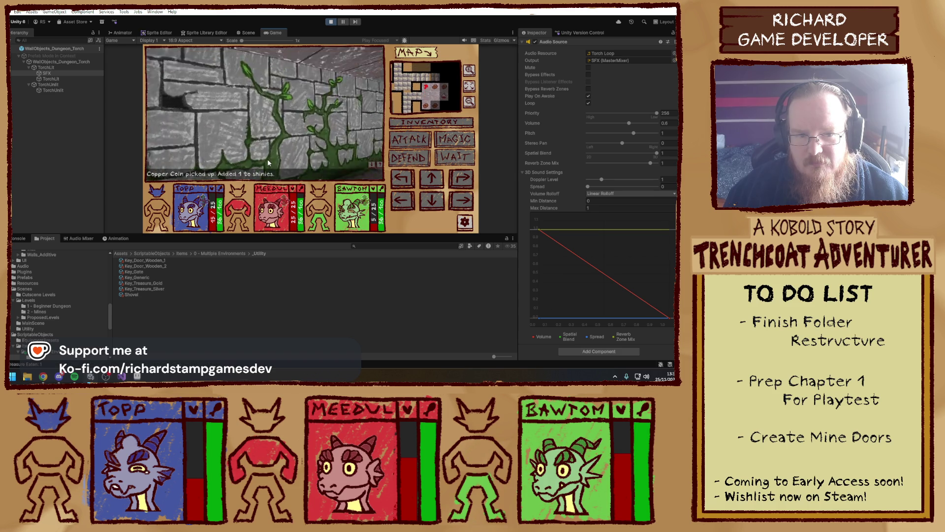
{"action": "key", "text": "Right"}
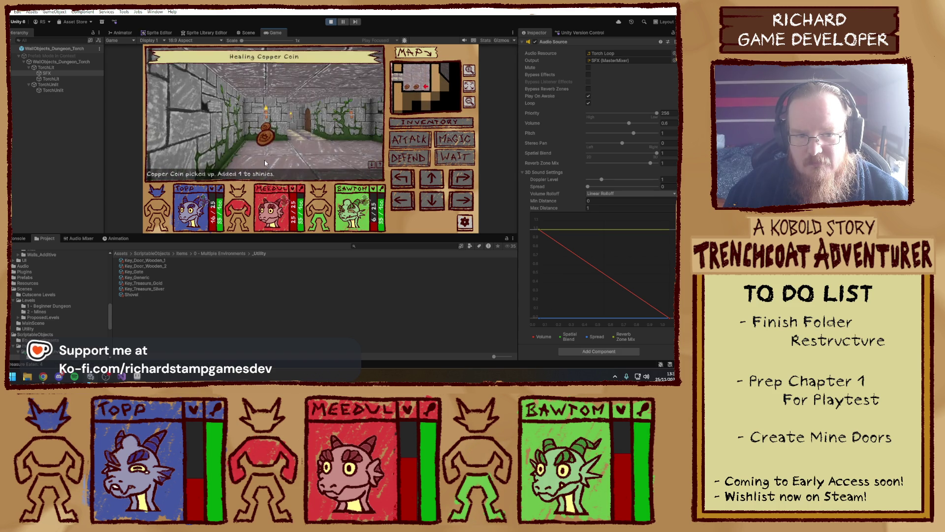
{"action": "key", "text": "Up"}
{"action": "key", "text": "Up"}
{"action": "key", "text": "Up"}
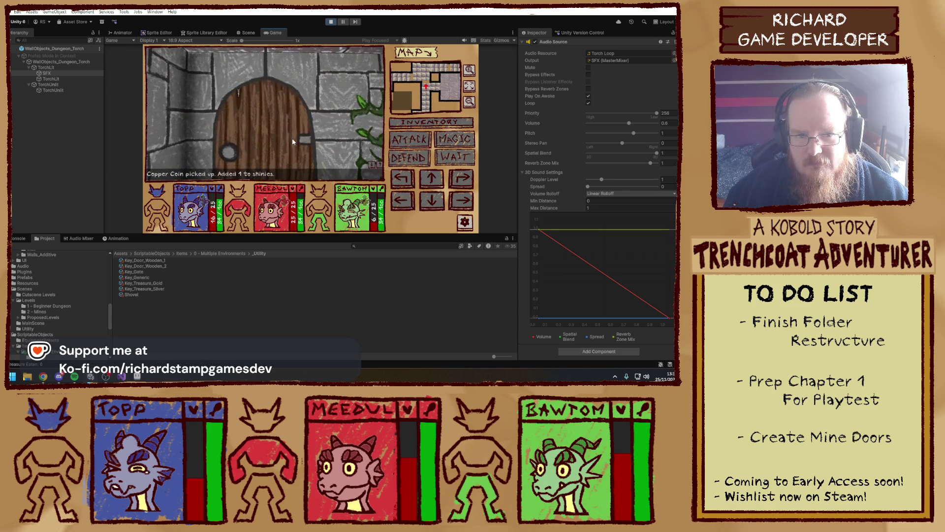
- Go through both wooden doors into the long corridor and attack the goblin
{"action": "left_click", "coordinate": [292, 142]}
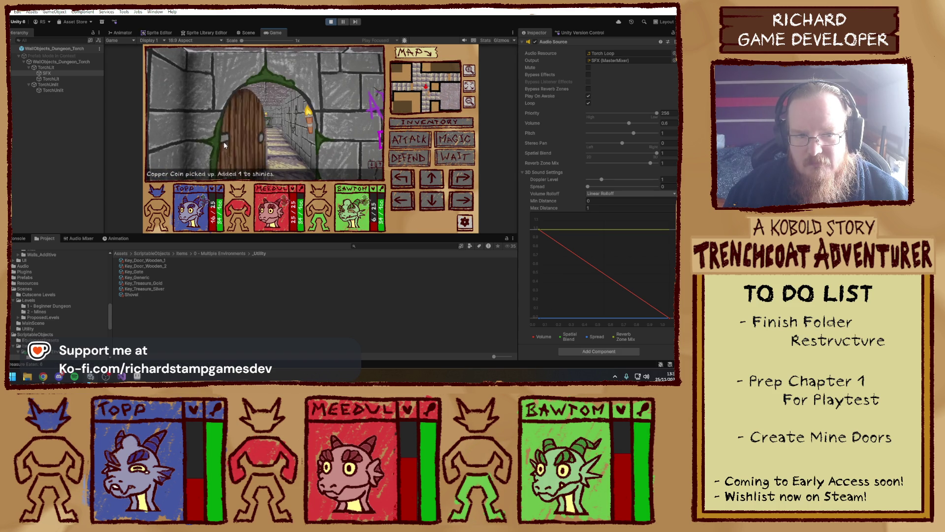
{"action": "key", "text": "Up"}
{"action": "key", "text": "Up"}
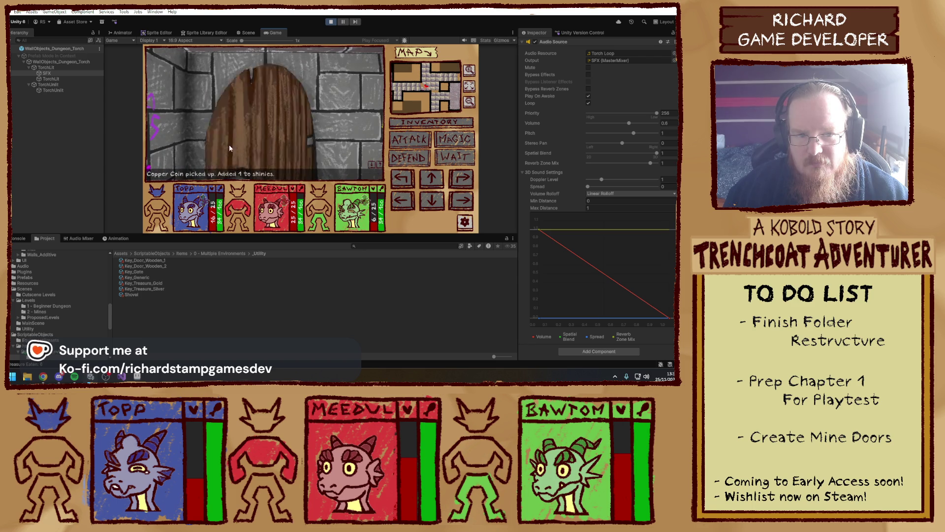
{"action": "left_click", "coordinate": [229, 145]}
{"action": "key", "text": "Up"}
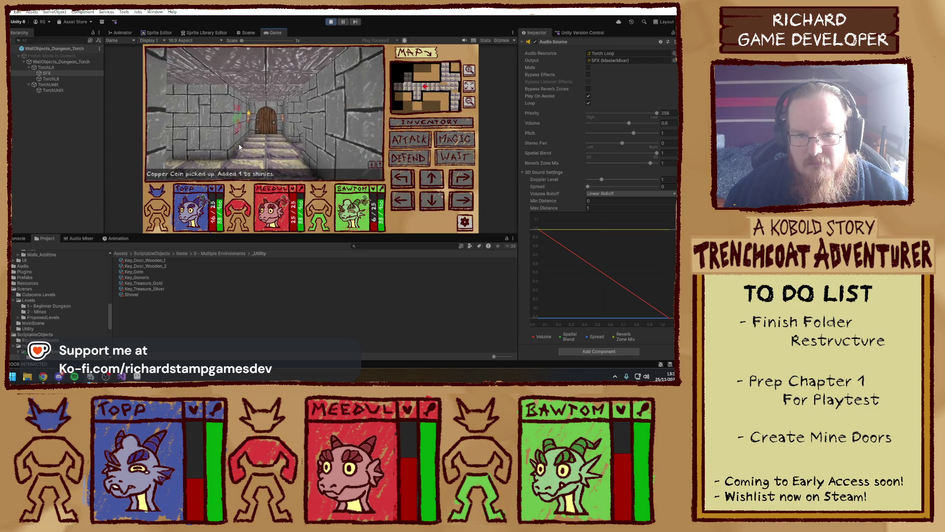
{"action": "key", "text": "Up"}
{"action": "key", "text": "Up"}
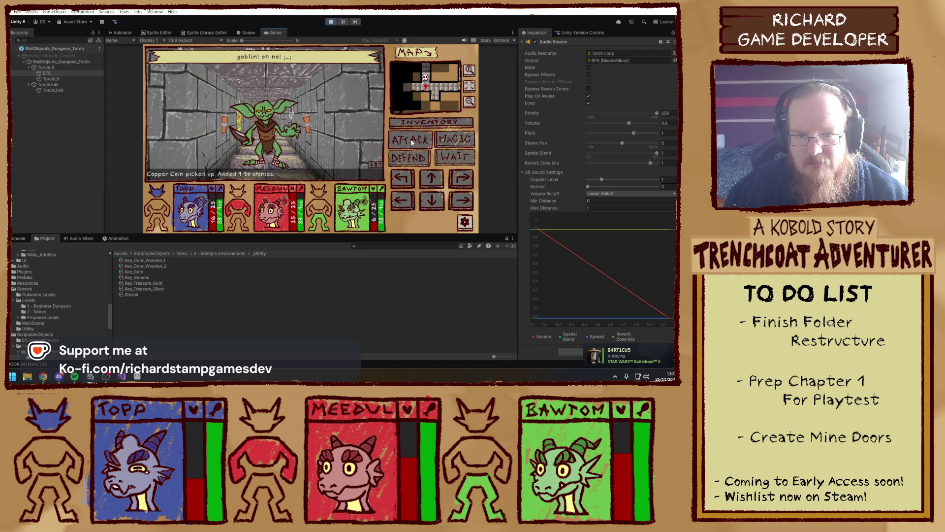
{"action": "left_click", "coordinate": [412, 141]}
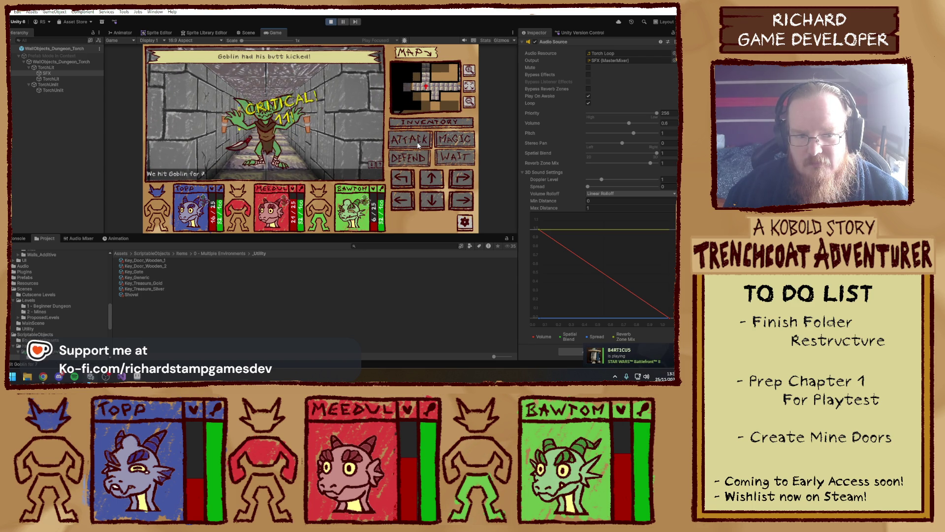
- Walk along the torch-lit corridor into the chest room and attack the skeleton wizard
{"action": "key", "text": "Up"}
{"action": "key", "text": "Up"}
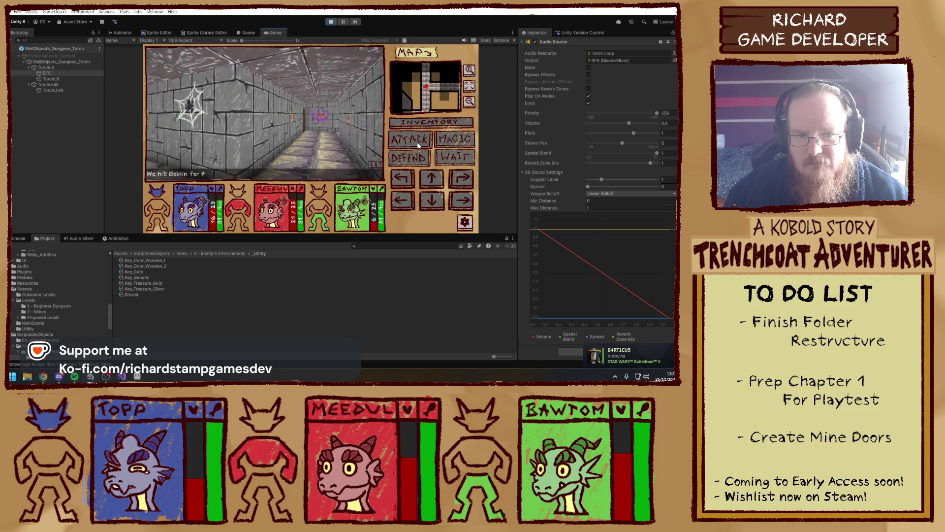
{"action": "key", "text": "Up"}
{"action": "key", "text": "Up"}
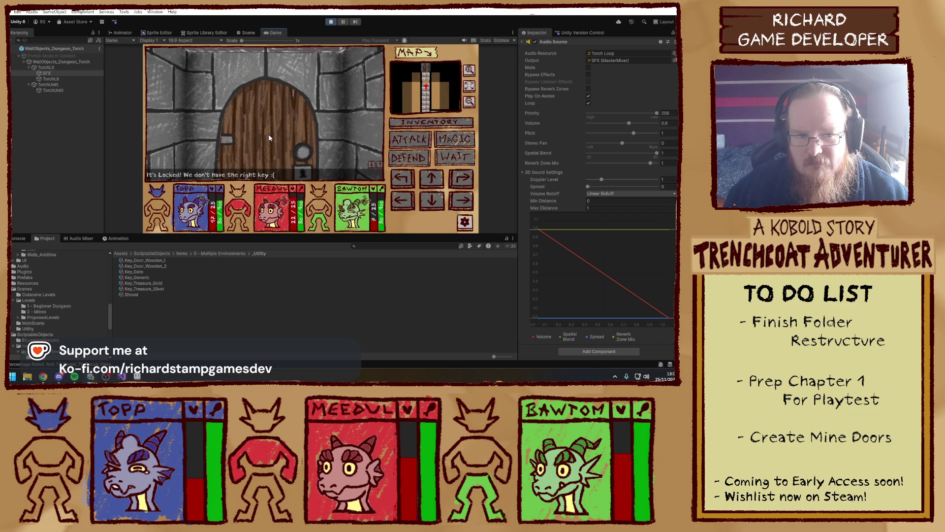
{"action": "key", "text": "Right"}
{"action": "key", "text": "Right"}
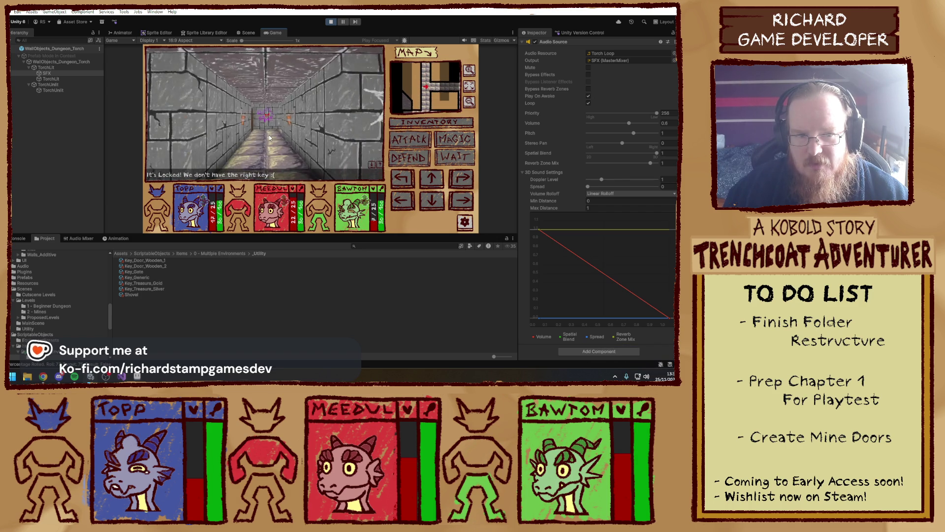
{"action": "key", "text": "Up"}
{"action": "key", "text": "Up"}
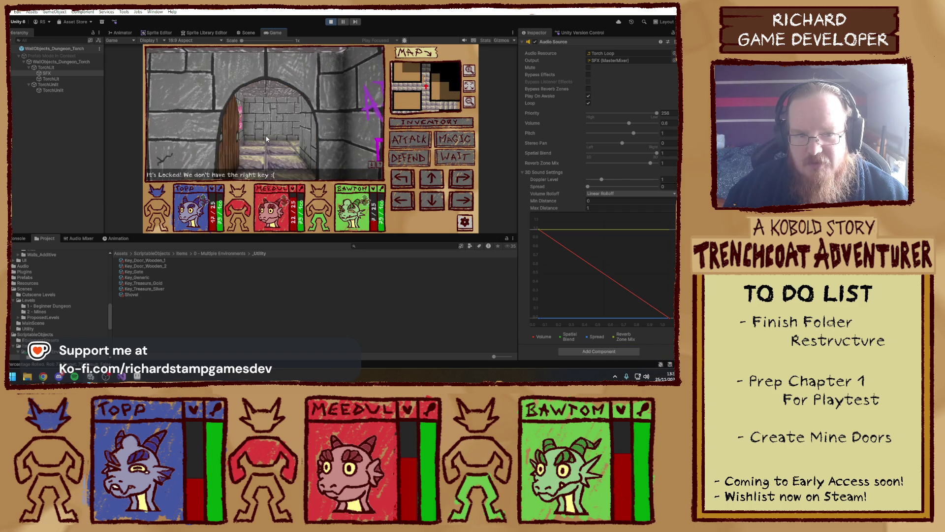
{"action": "key", "text": "Right"}
{"action": "key", "text": "Right"}
{"action": "key", "text": "Up"}
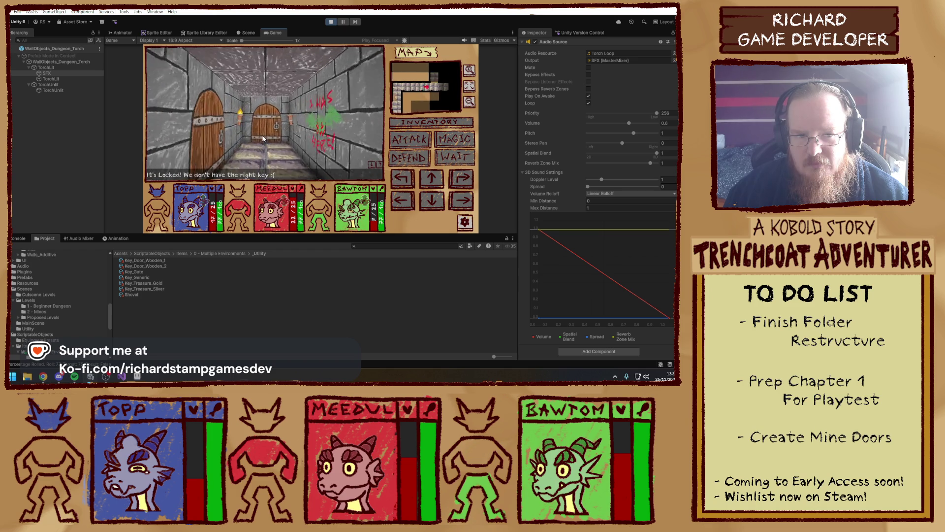
{"action": "key", "text": "Up"}
{"action": "key", "text": "Up"}
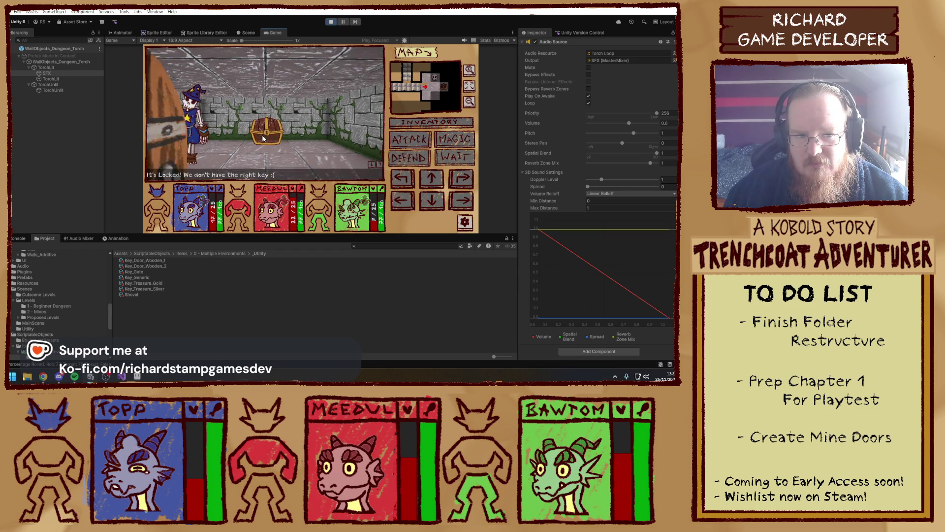
{"action": "key", "text": "Left"}
{"action": "key", "text": "Right"}
{"action": "key", "text": "Up"}
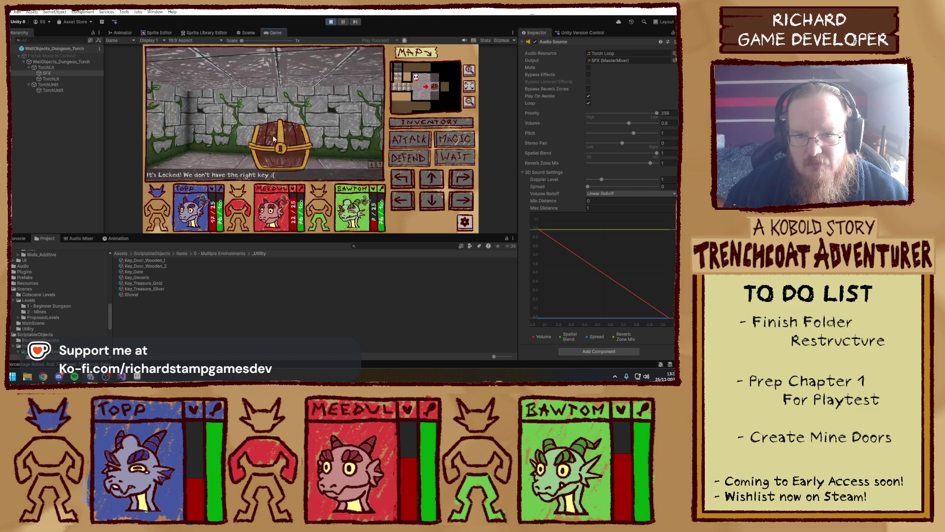
{"action": "key", "text": "Left"}
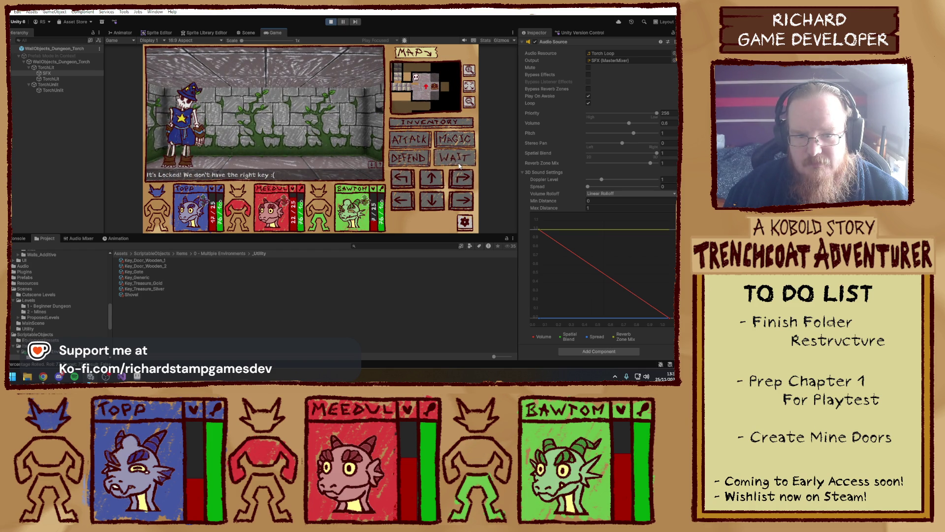
{"action": "left_click", "coordinate": [409, 143]}
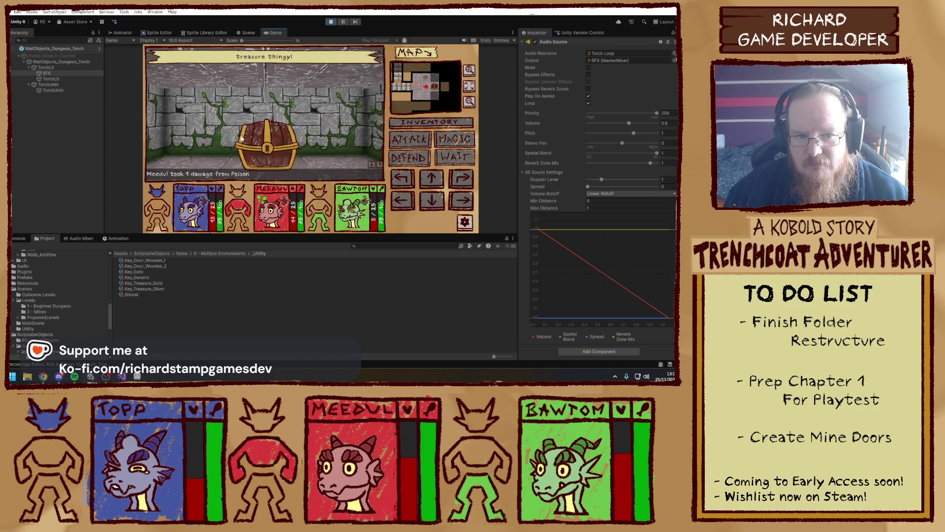
- Take the silver coin and boot from the chest and move the party forward
{"action": "left_click", "coordinate": [267, 135]}
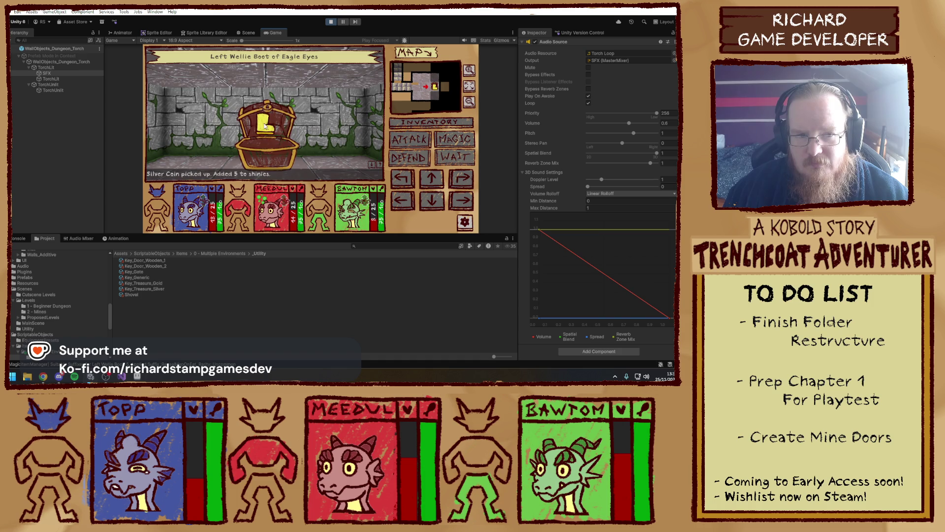
{"action": "left_click", "coordinate": [265, 127]}
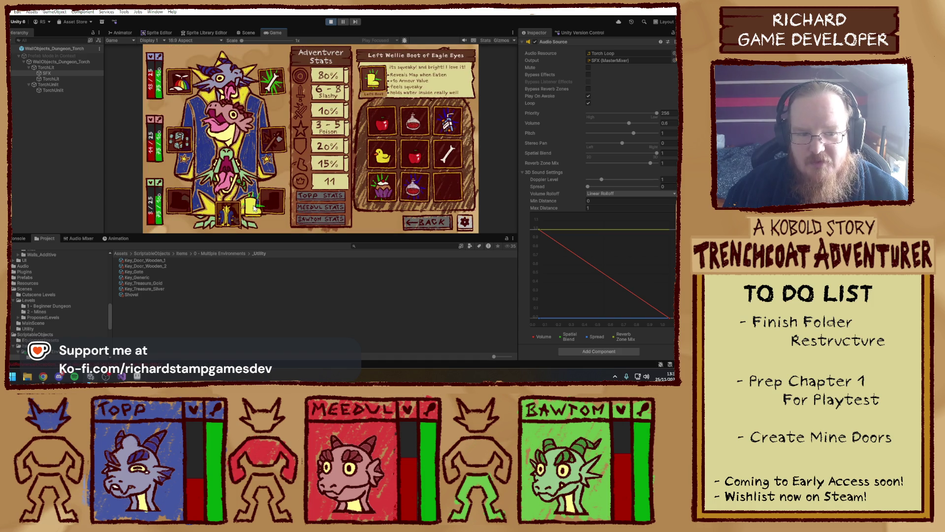
{"action": "left_click", "coordinate": [420, 223]}
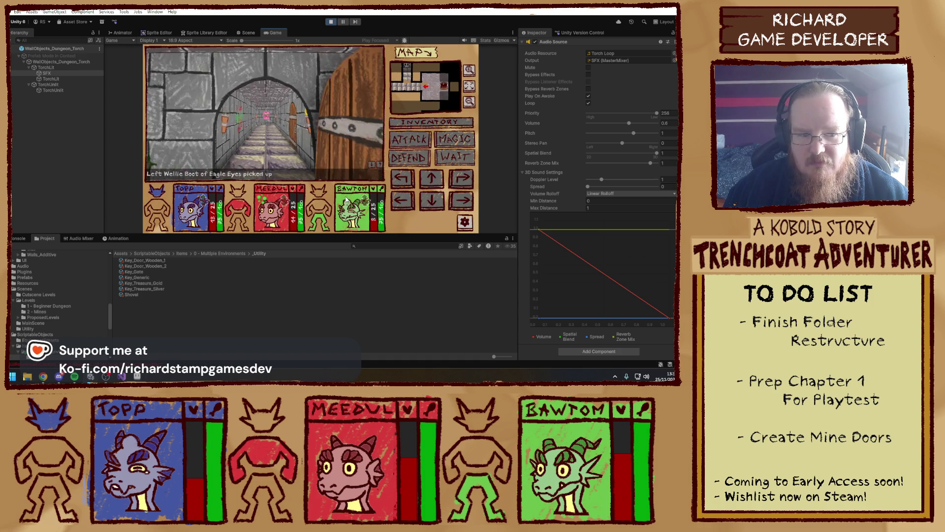
{"action": "left_click", "coordinate": [431, 177]}
- Drink the big health potion from the inventory to heal the party
{"action": "left_click", "coordinate": [428, 123]}
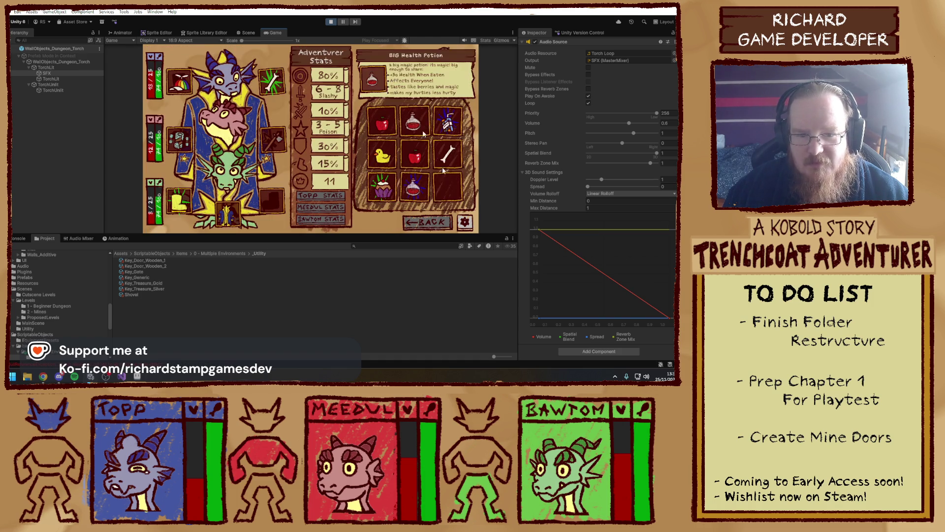
{"action": "left_click", "coordinate": [414, 192]}
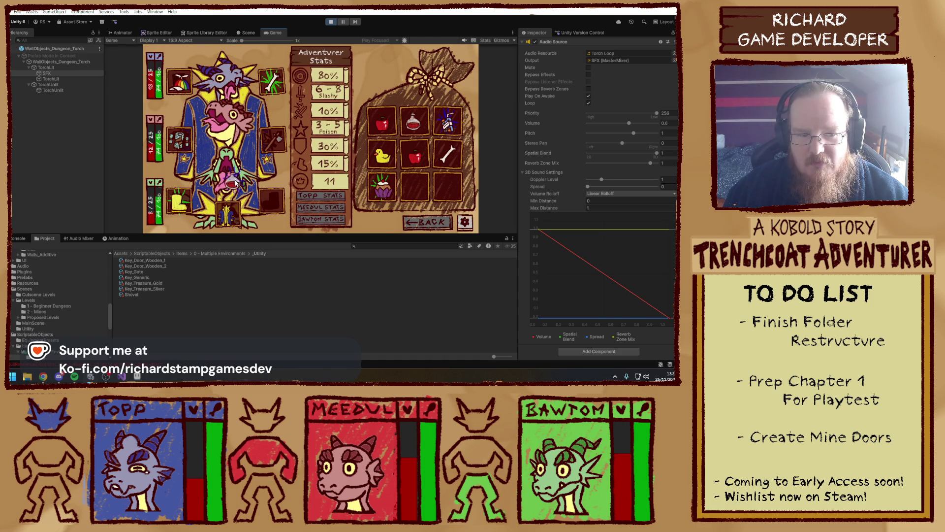
{"action": "mouse_move", "coordinate": [379, 158]}
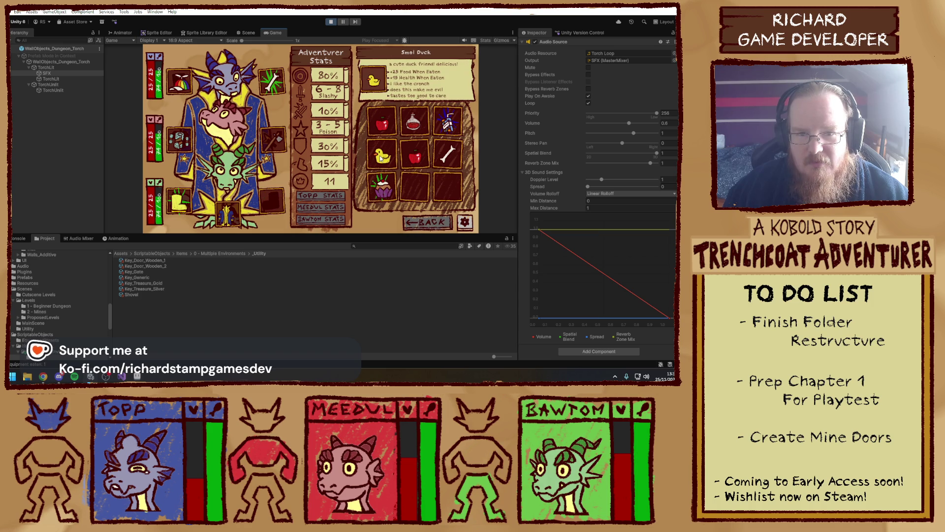
{"action": "left_click", "coordinate": [427, 222]}
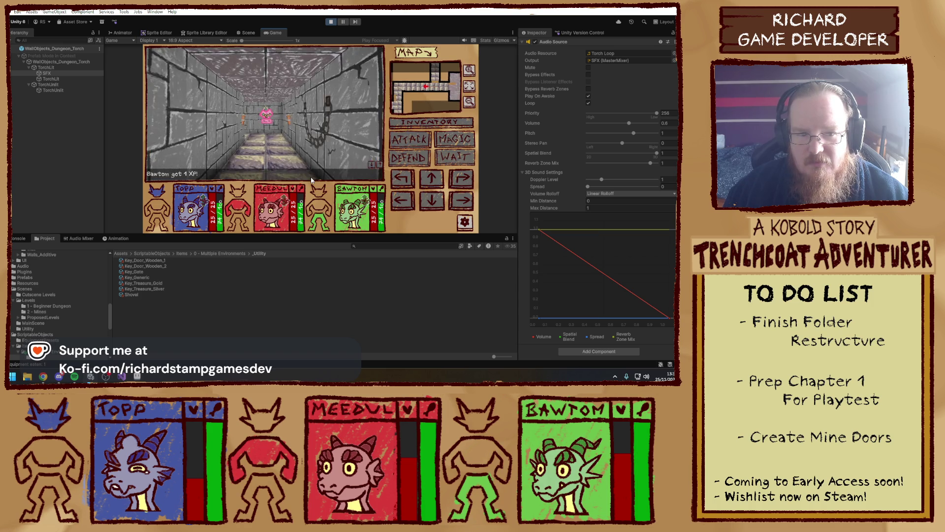
- Go through the wooden door and attack the strong goblin twice until it falls
{"action": "key", "text": "w"}
{"action": "key", "text": "w"}
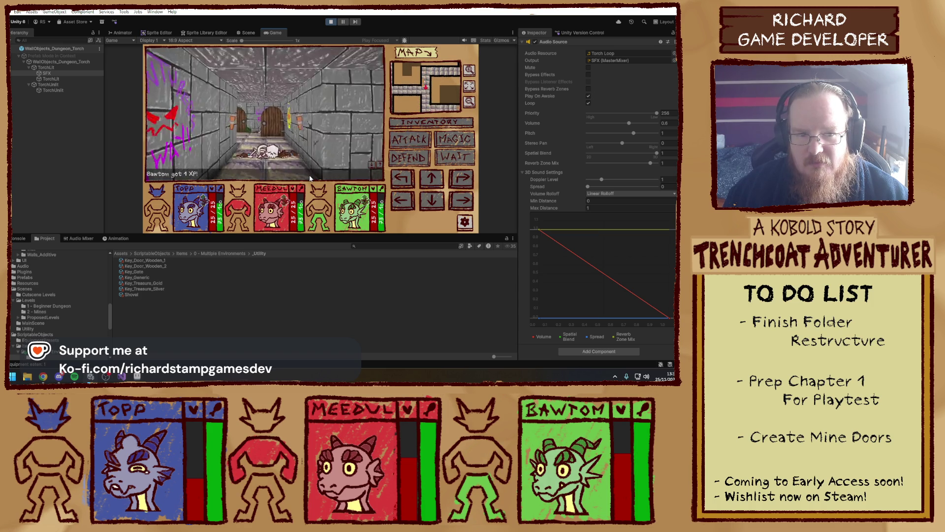
{"action": "key", "text": "w"}
{"action": "key", "text": "w"}
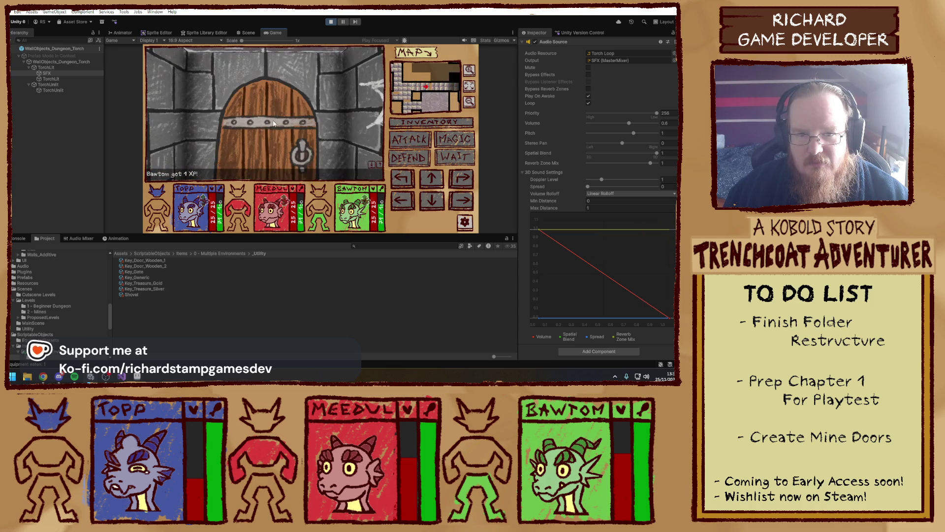
{"action": "left_click", "coordinate": [273, 123]}
{"action": "key", "text": "w"}
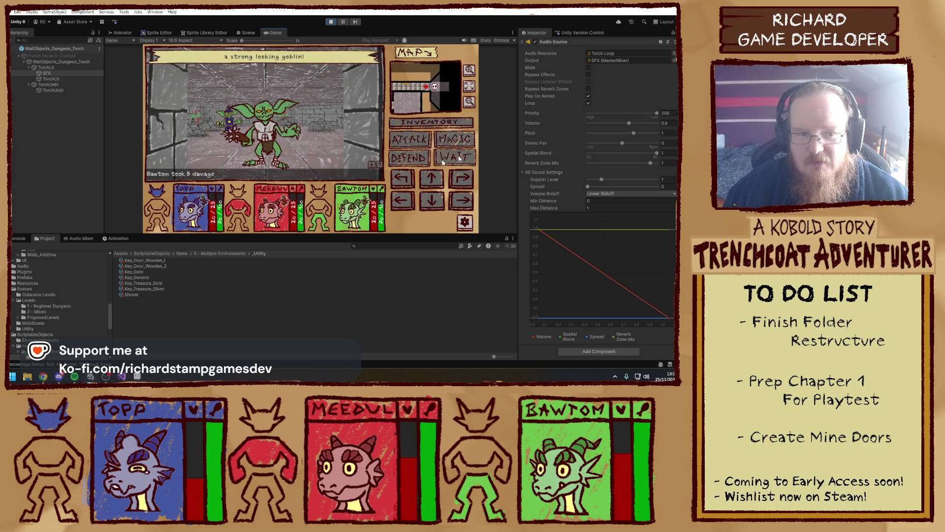
{"action": "left_click", "coordinate": [420, 140]}
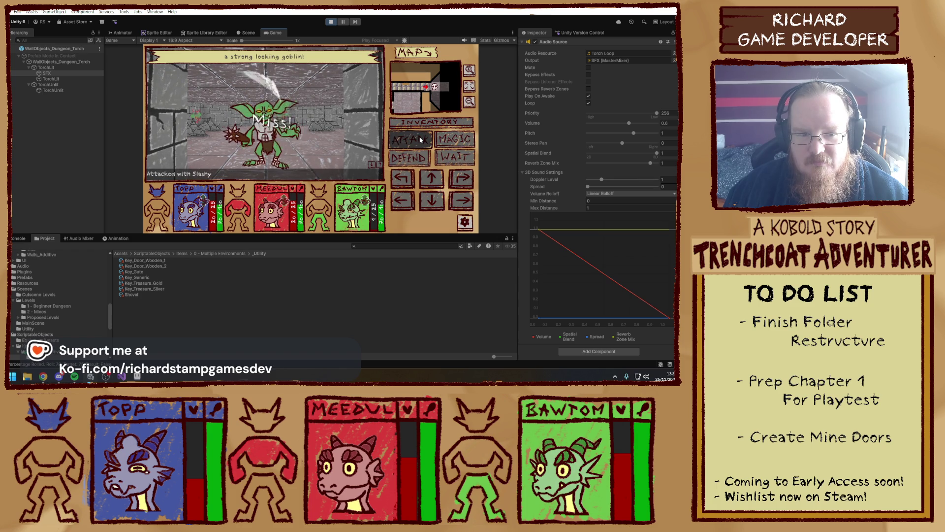
{"action": "left_click", "coordinate": [419, 142]}
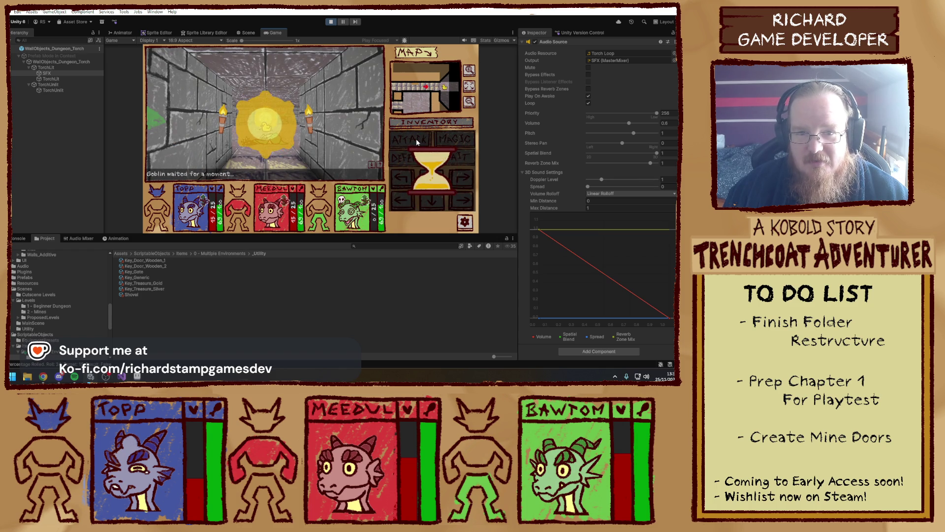
{"action": "key", "text": "w"}
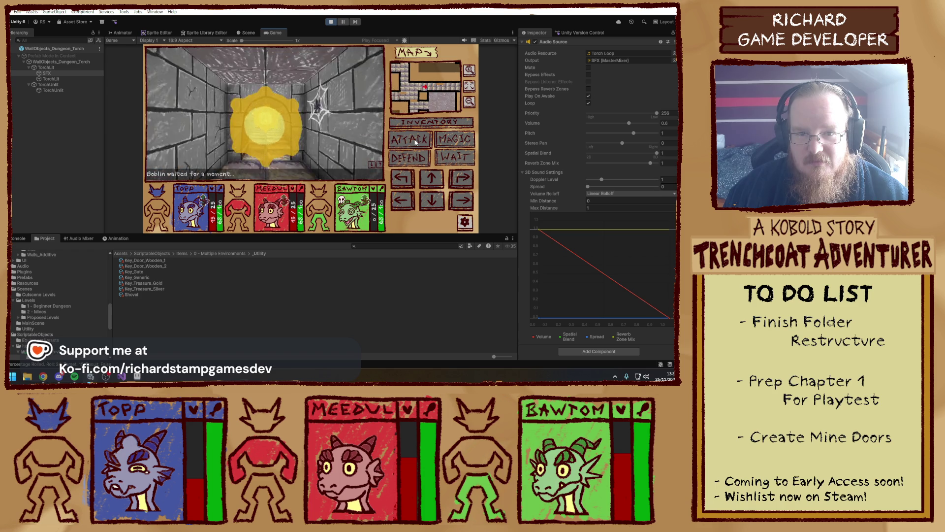
{"action": "key", "text": "e"}
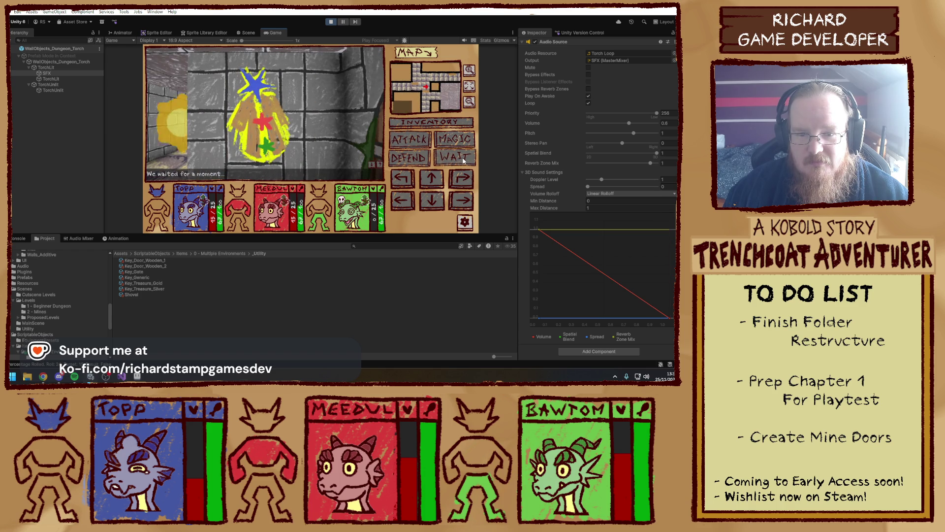
- Feed the apple to the party and move the Healing Juicebox to the top-left inventory slot
{"action": "left_click", "coordinate": [436, 122]}
{"action": "left_click_drag", "start_coordinate": [419, 157], "coordinate": [222, 172]}
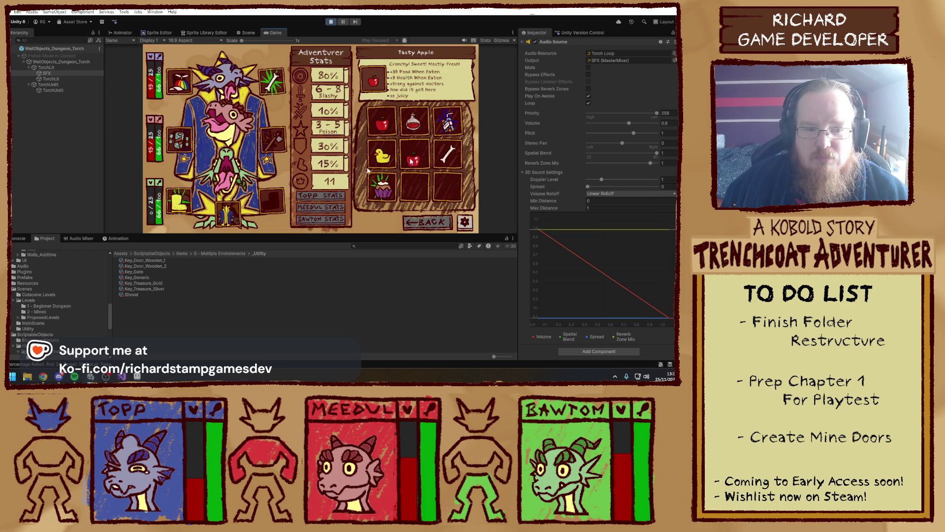
{"action": "mouse_move", "coordinate": [380, 163]}
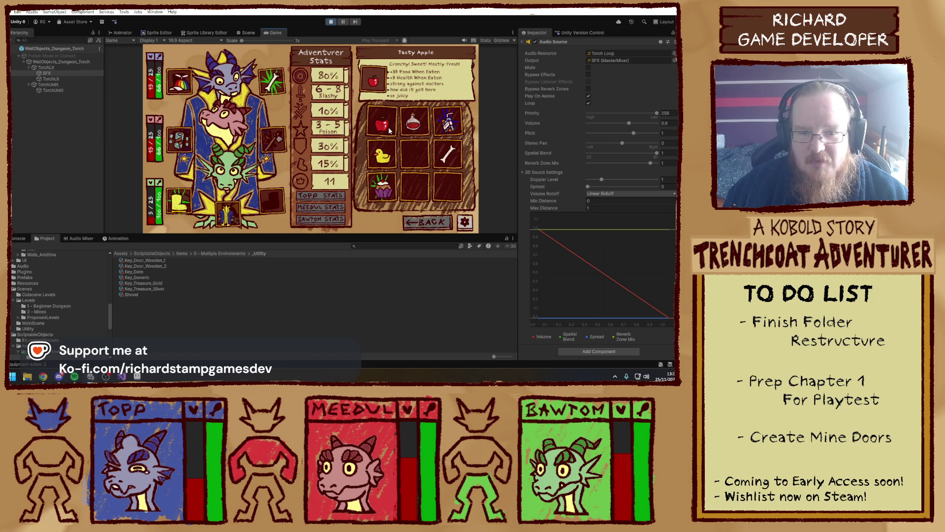
{"action": "mouse_move", "coordinate": [448, 125]}
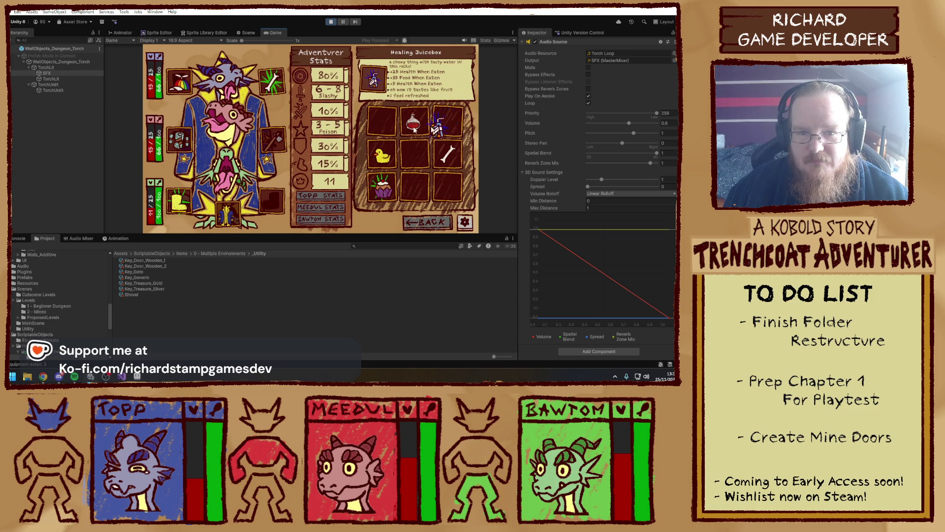
{"action": "left_click_drag", "start_coordinate": [414, 129], "coordinate": [382, 122]}
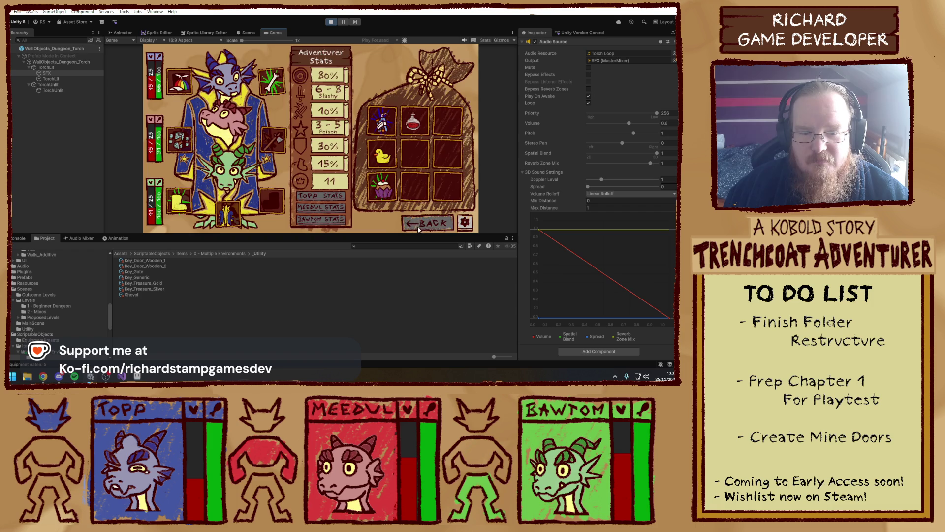
{"action": "left_click", "coordinate": [405, 221]}
- Defeat the goblin wizard and pick up its dropped Stinky Cheese
{"action": "key", "text": "Right"}
{"action": "key", "text": "Right"}
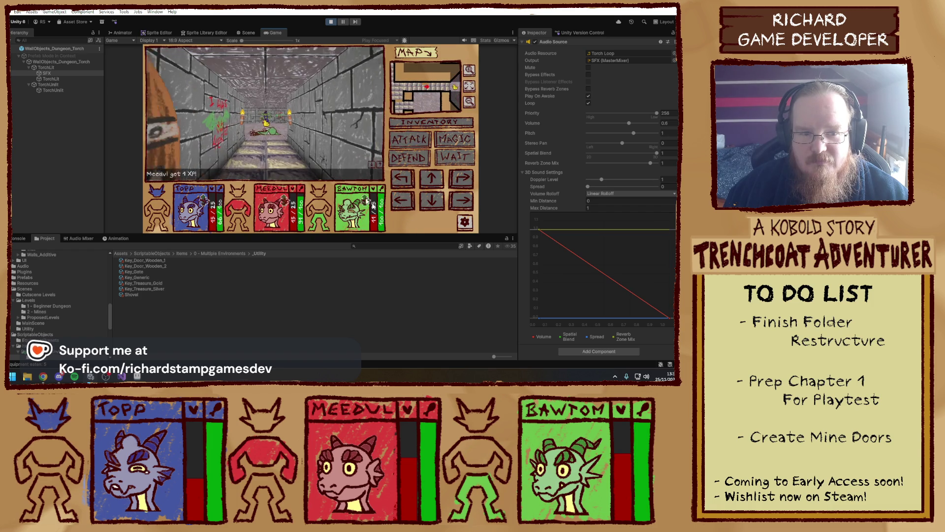
{"action": "key", "text": "Up"}
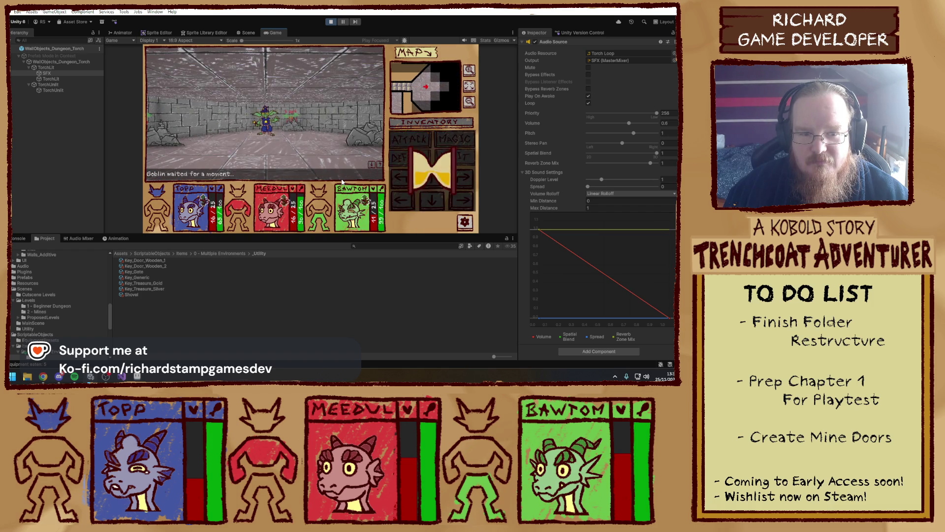
{"action": "key", "text": "Up"}
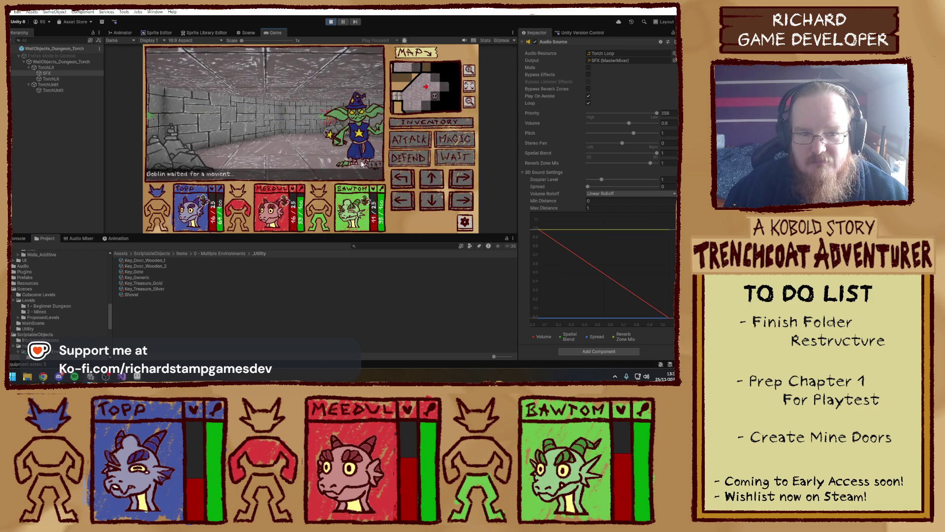
{"action": "left_click", "coordinate": [414, 137]}
{"action": "key", "text": "Up"}
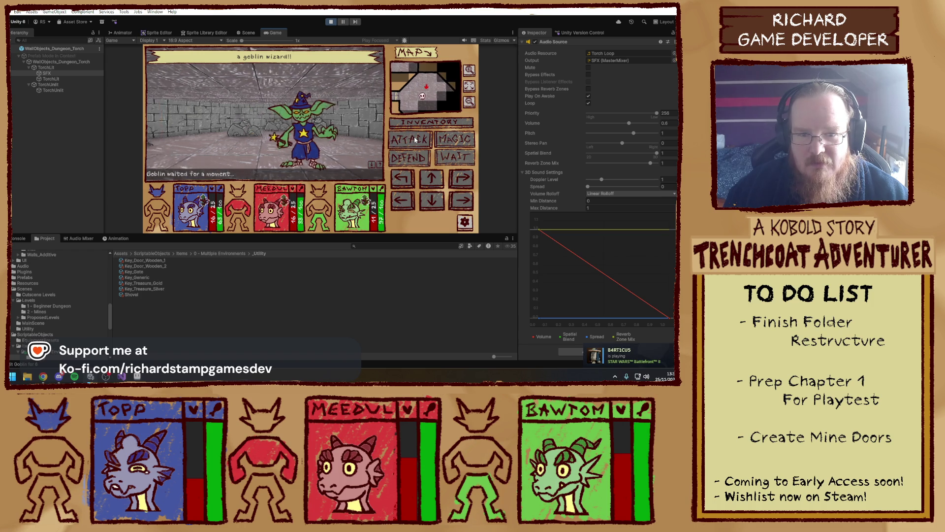
{"action": "left_click", "coordinate": [415, 139]}
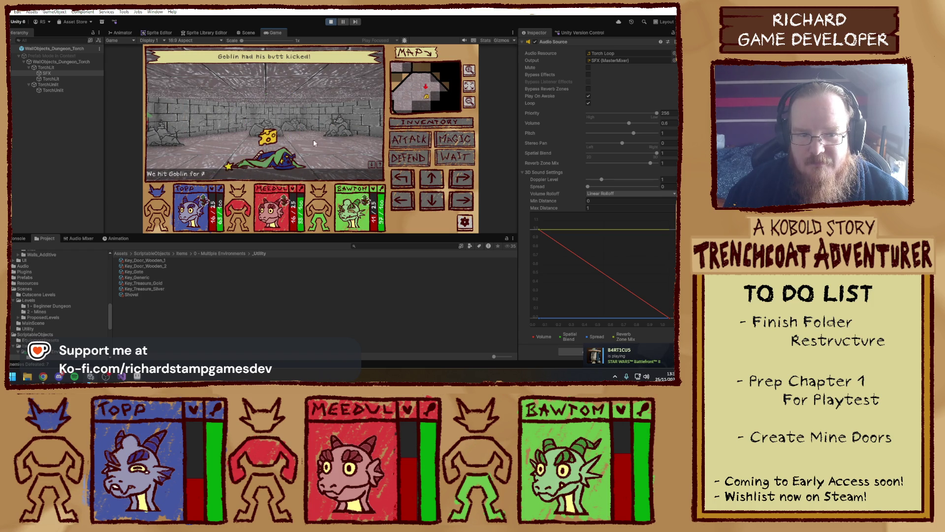
{"action": "left_click", "coordinate": [271, 140]}
- Turn the party and walk down the corridor through the arched doorway
{"action": "key", "text": "Up"}
{"action": "key", "text": "Right"}
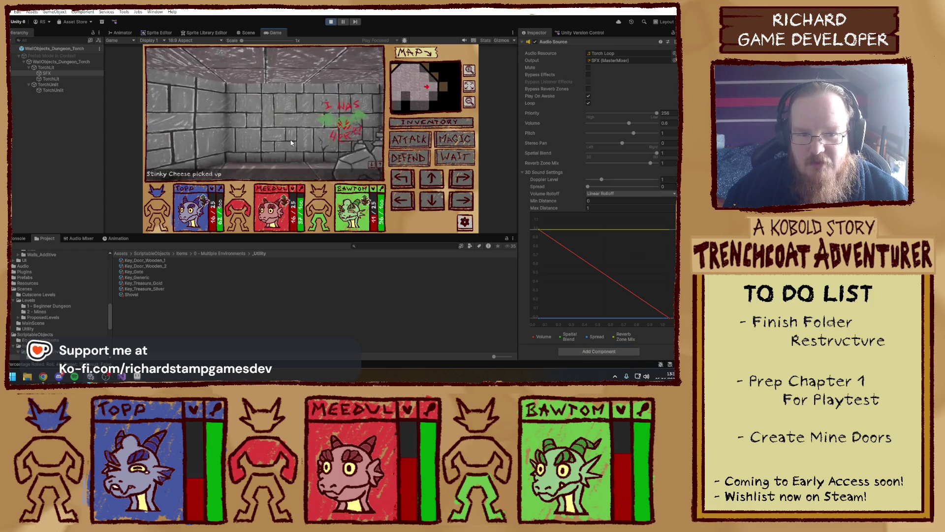
{"action": "key", "text": "Left"}
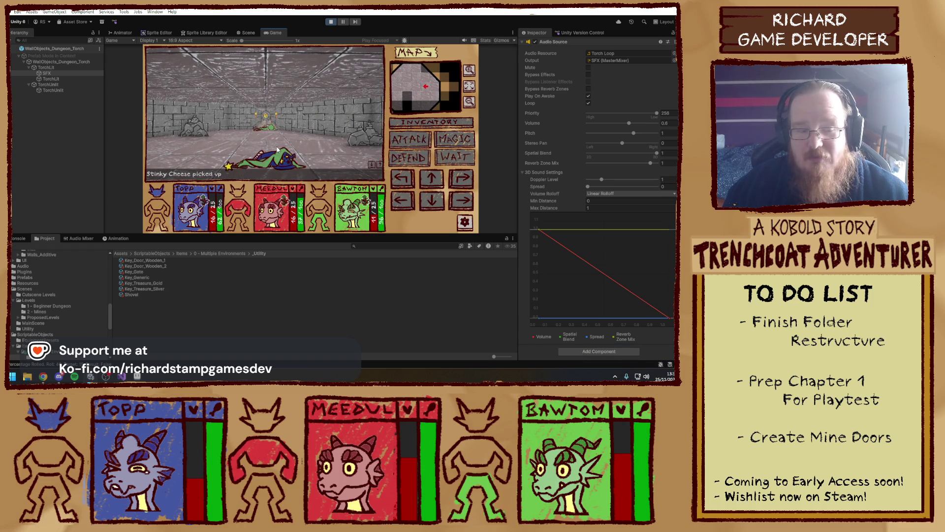
{"action": "key", "text": "Up"}
{"action": "key", "text": "Up"}
{"action": "key", "text": "Up"}
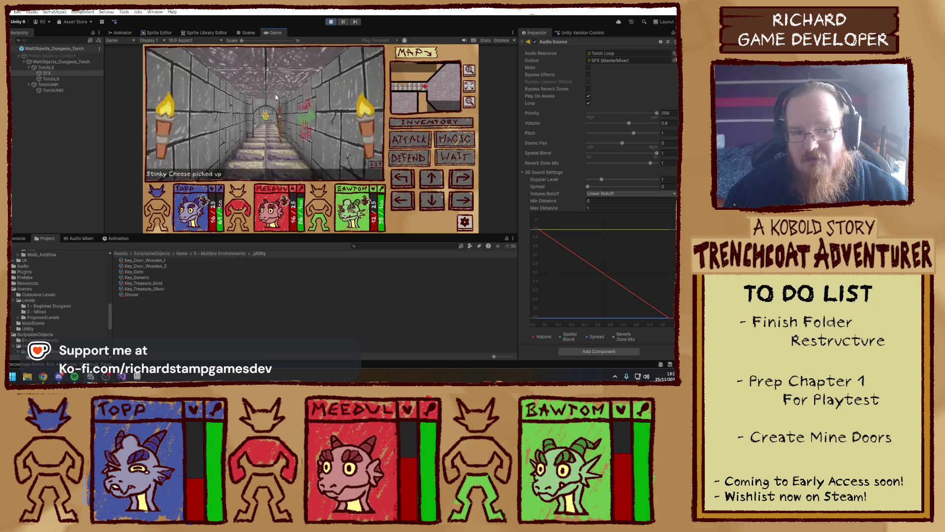
{"action": "key", "text": "Up"}
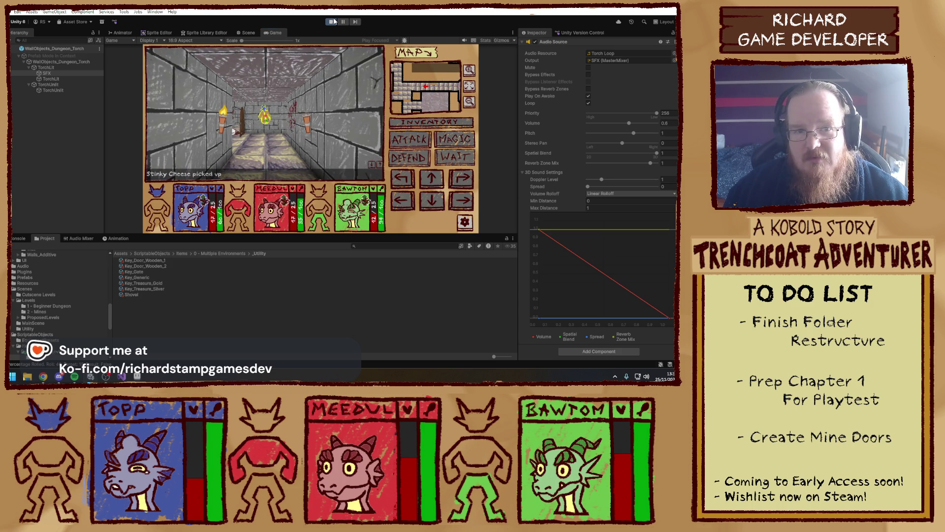
- Stop the playtest and orbit the Scene view to see the dungeon from above
{"action": "left_click", "coordinate": [332, 22]}
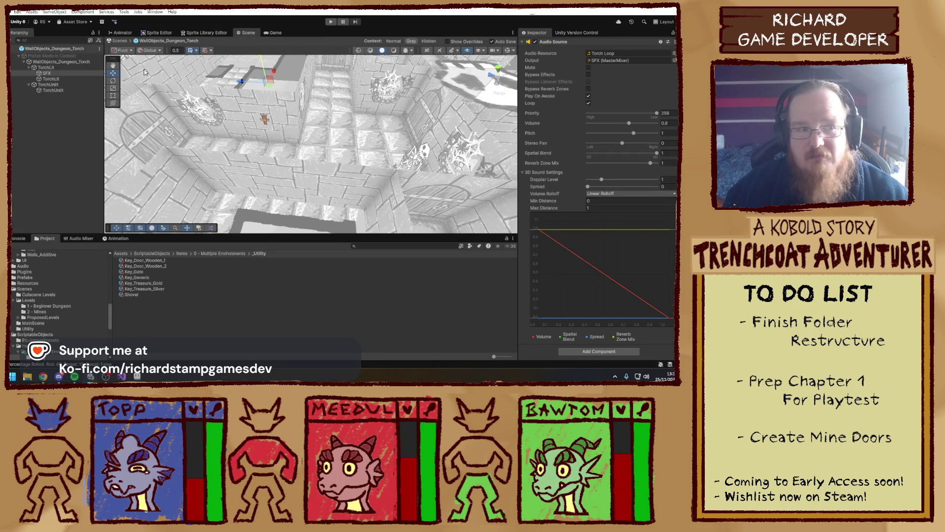
{"action": "left_click_drag", "start_coordinate": [369, 143], "coordinate": [356, 133]}
{"action": "mouse_move", "coordinate": [313, 94]}
{"action": "left_mouse_down"}
{"action": "mouse_move", "coordinate": [415, 191]}
{"action": "mouse_move", "coordinate": [245, 128]}
{"action": "mouse_move", "coordinate": [193, 147]}
{"action": "left_mouse_up"}
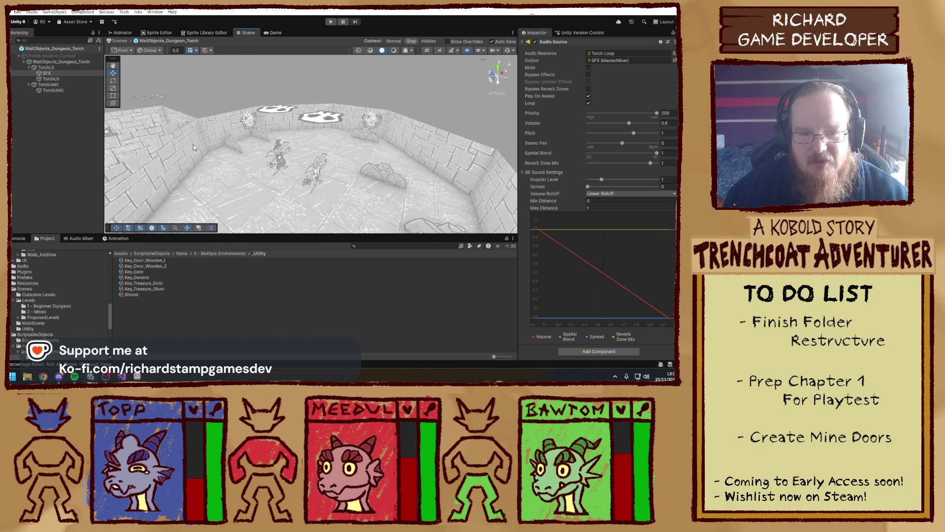
- Deselect the SFX object and leave the torch prefab for the dungeon level
{"action": "left_click", "coordinate": [275, 159]}
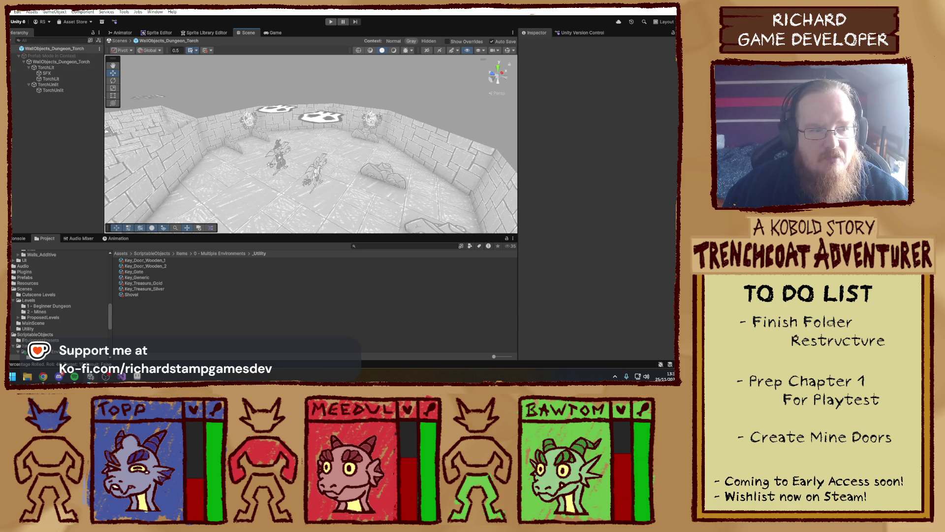
{"action": "left_click", "coordinate": [278, 155]}
{"action": "left_click_drag", "start_coordinate": [278, 155], "coordinate": [331, 182]}
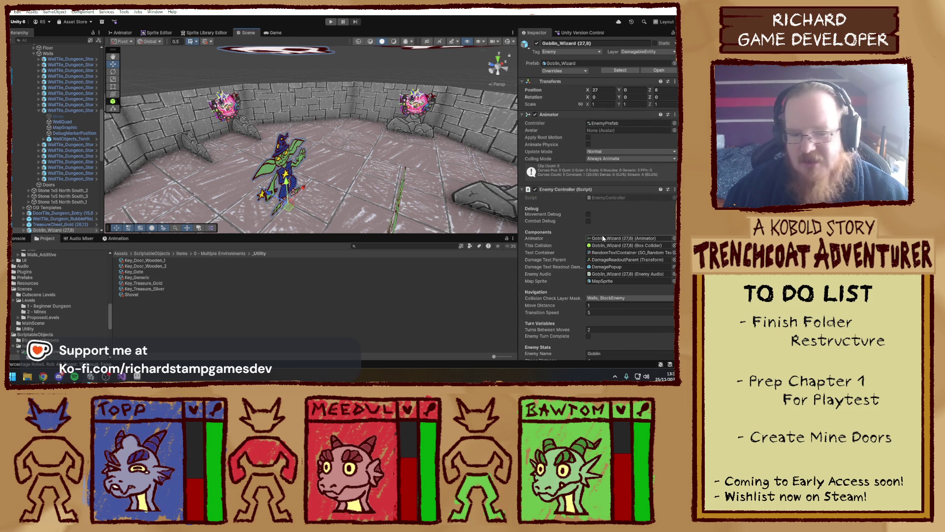
{"action": "scroll", "coordinate": [603, 238], "scroll_direction": "down", "scroll_amount": 2}
{"action": "left_click", "coordinate": [619, 314]}
{"action": "type", "text": "W"}
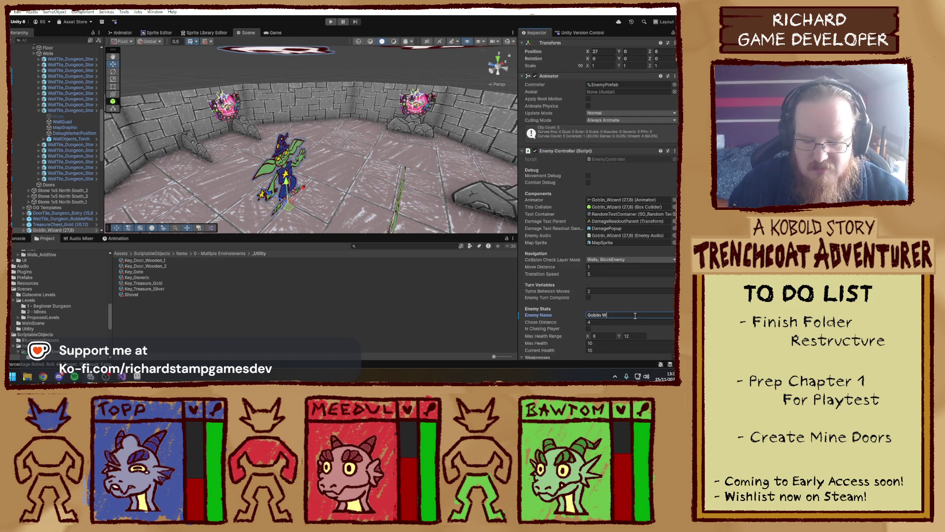
{"action": "type", "text": "izard"}
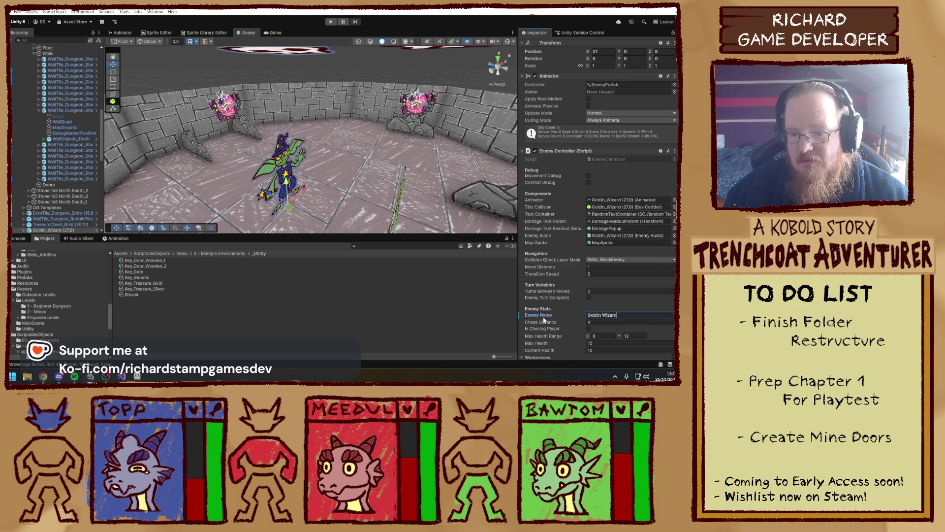
{"action": "right_click", "coordinate": [543, 320]}
{"action": "left_click", "coordinate": [602, 293]}
{"action": "scroll", "coordinate": [602, 293], "scroll_direction": "down", "scroll_amount": 3}
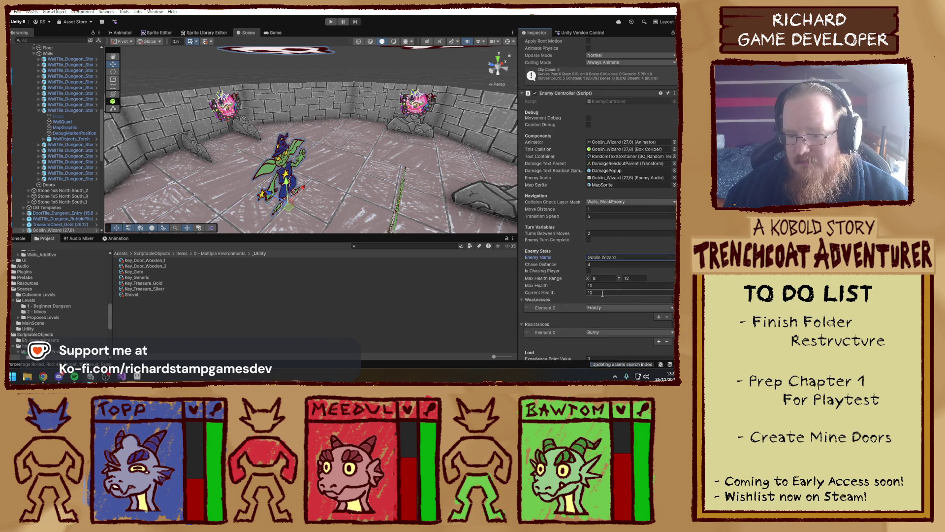
{"action": "scroll", "coordinate": [602, 293], "scroll_direction": "down", "scroll_amount": 15}
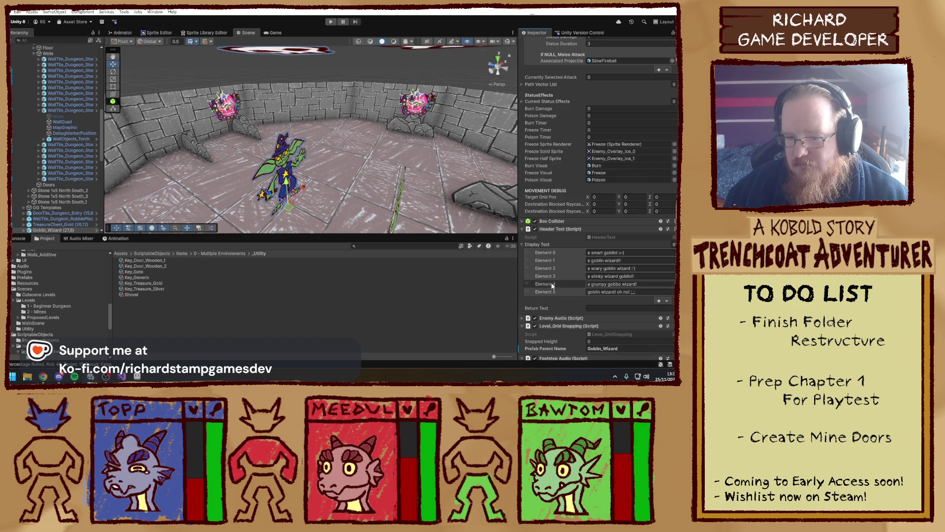
{"action": "scroll", "coordinate": [553, 285], "scroll_direction": "up", "scroll_amount": 10}
{"action": "scroll", "coordinate": [556, 295], "scroll_direction": "up", "scroll_amount": 5}
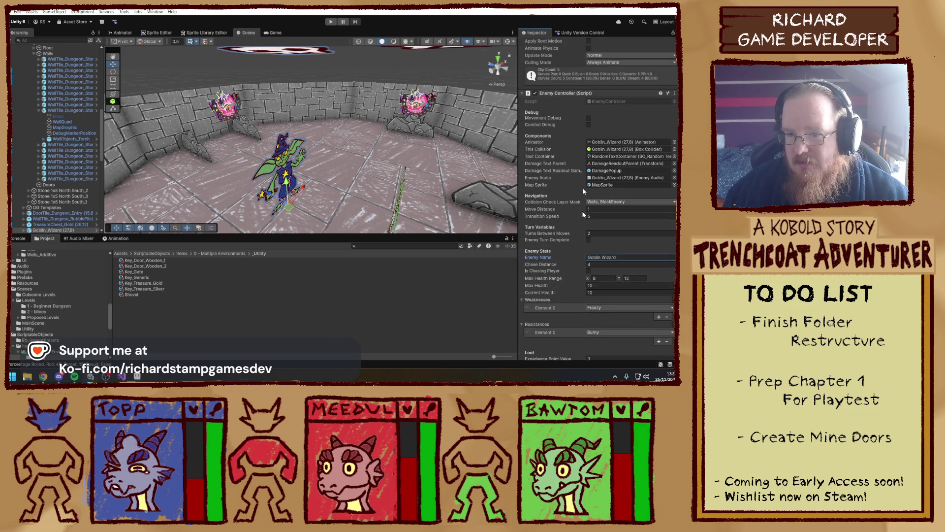
{"action": "double_click", "coordinate": [613, 105]}
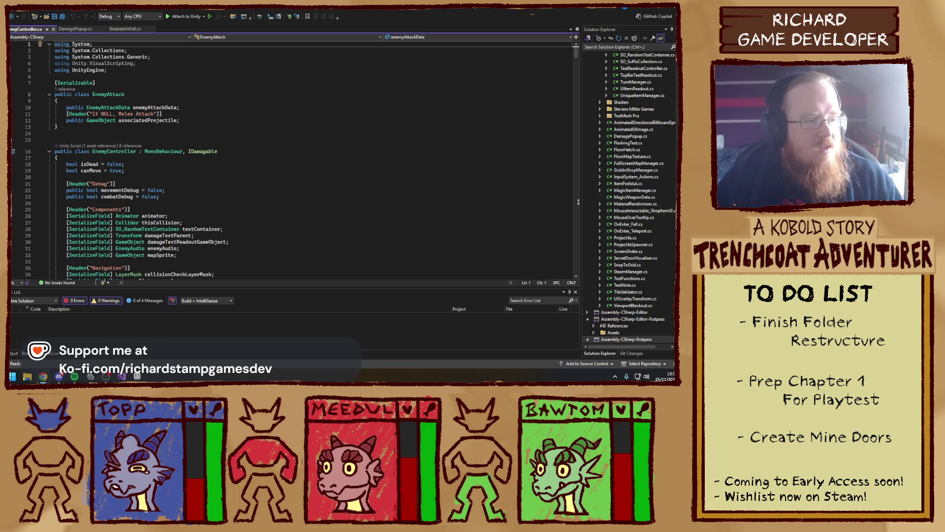
- Save EnemyController.cs and review the itemTemplate instantiation and SetupItem call in SpawnLoot
{"action": "left_click", "coordinate": [240, 190]}
{"action": "key", "text": "ctrl+s"}
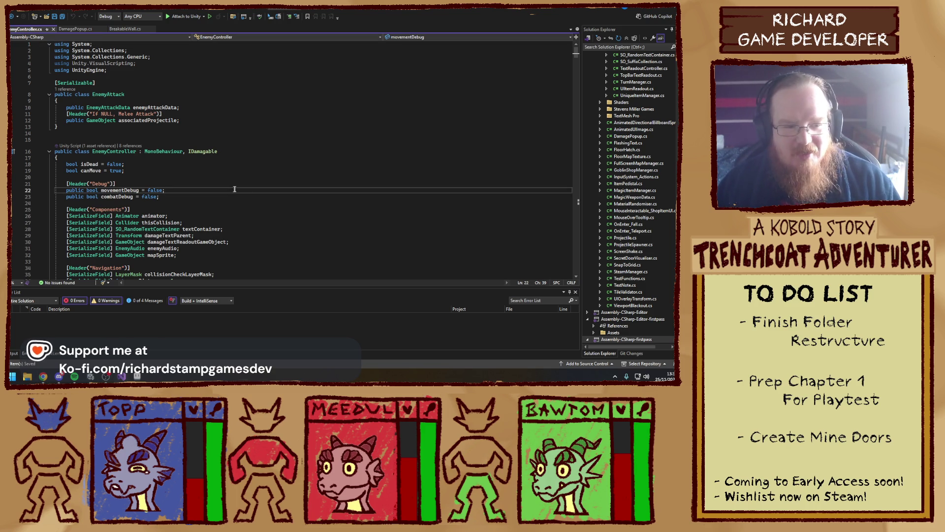
{"action": "scroll", "coordinate": [240, 177], "scroll_direction": "down", "scroll_amount": 20}
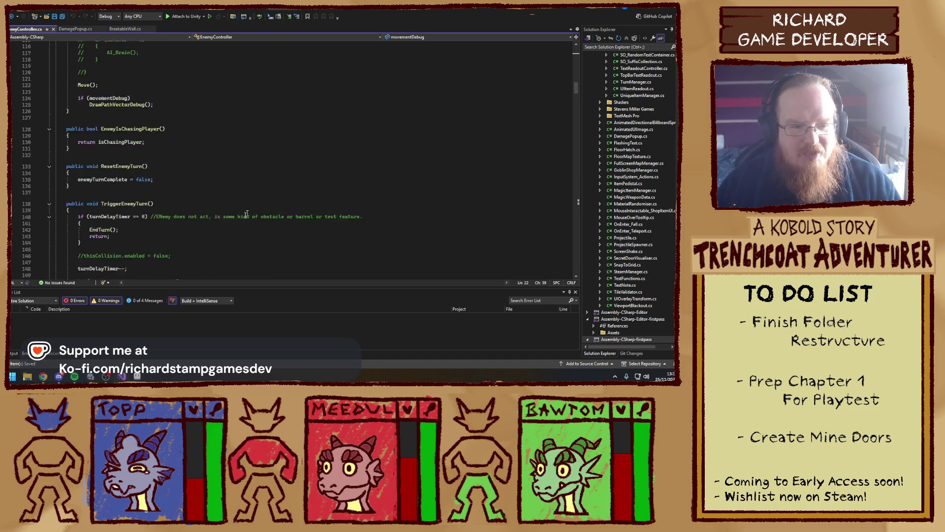
{"action": "scroll", "coordinate": [231, 198], "scroll_direction": "down", "scroll_amount": 20}
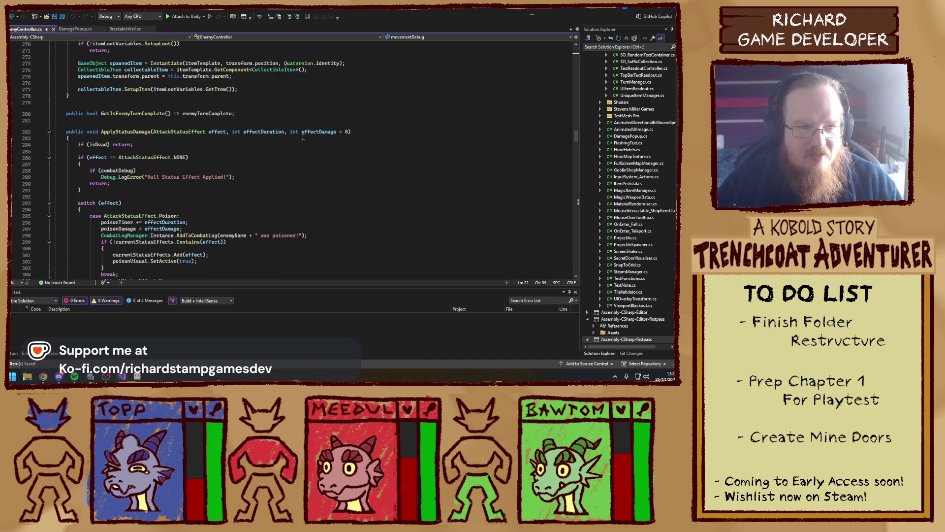
{"action": "left_click", "coordinate": [378, 132]}
{"action": "scroll", "coordinate": [295, 147], "scroll_direction": "up", "scroll_amount": 2}
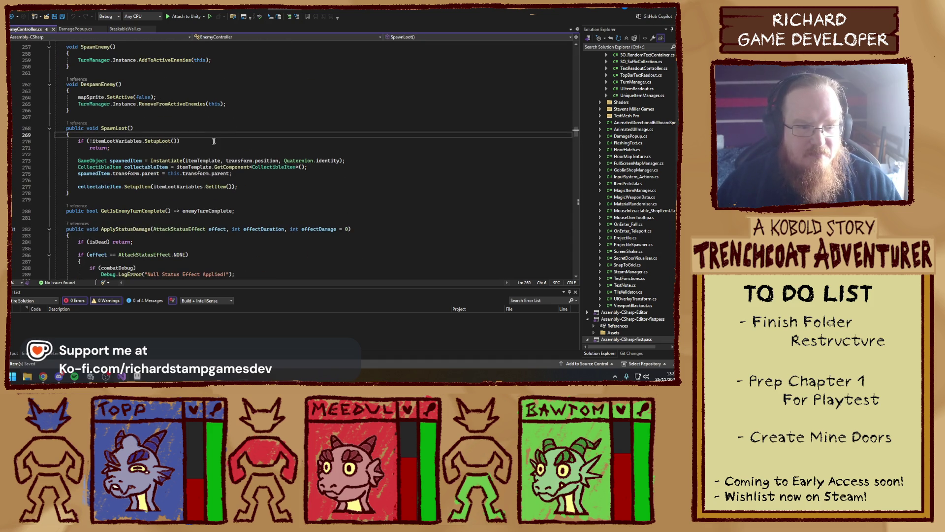
{"action": "left_click", "coordinate": [209, 162]}
{"action": "left_click", "coordinate": [222, 141]}
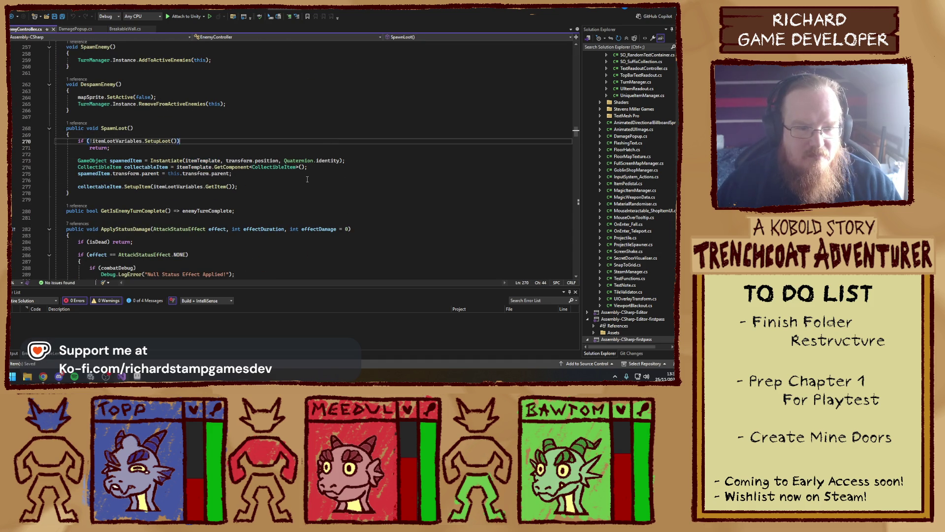
{"action": "left_click", "coordinate": [223, 180]}
{"action": "left_click", "coordinate": [320, 188]}
{"action": "left_click", "coordinate": [291, 196]}
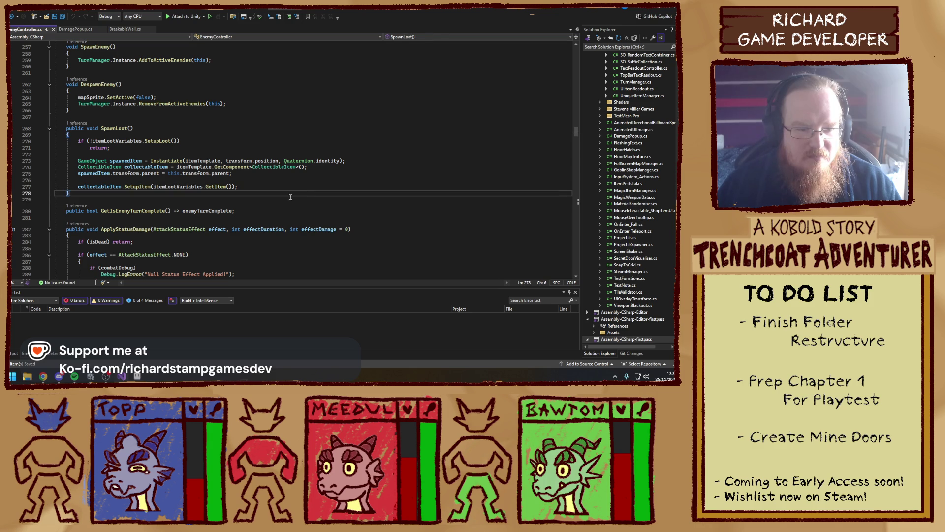
{"action": "left_click", "coordinate": [144, 128]}
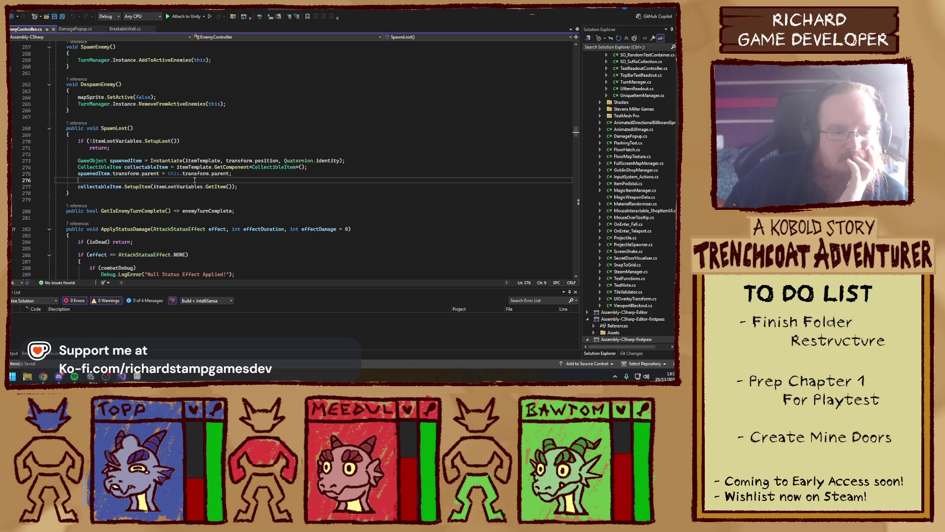
- Start and delete an 'if (item' check, then jump to GetItem in ItemLootVariables
{"action": "left_click", "coordinate": [179, 180]}
{"action": "type", "text": "if"}
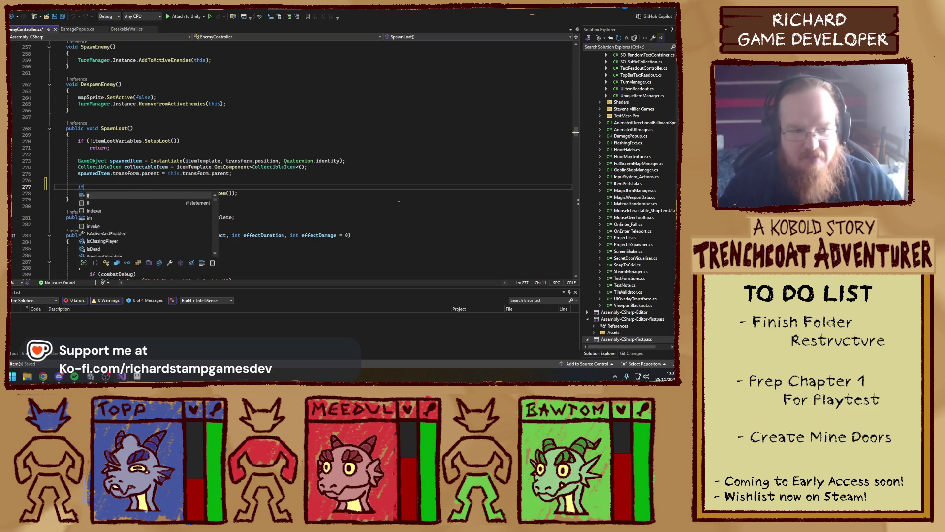
{"action": "type", "text": " (itemLo"}
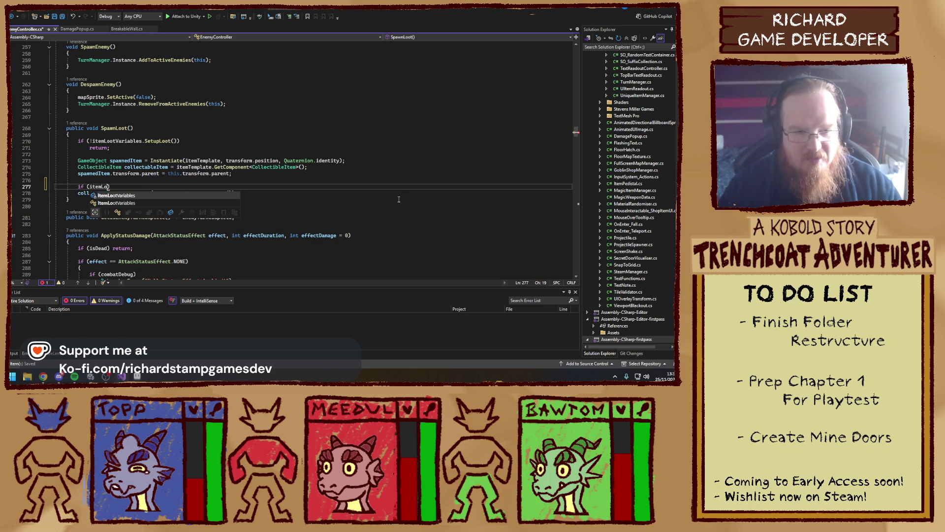
{"action": "key", "text": "BackSpace"}
{"action": "key", "text": "BackSpace"}
{"action": "key", "text": "BackSpace"}
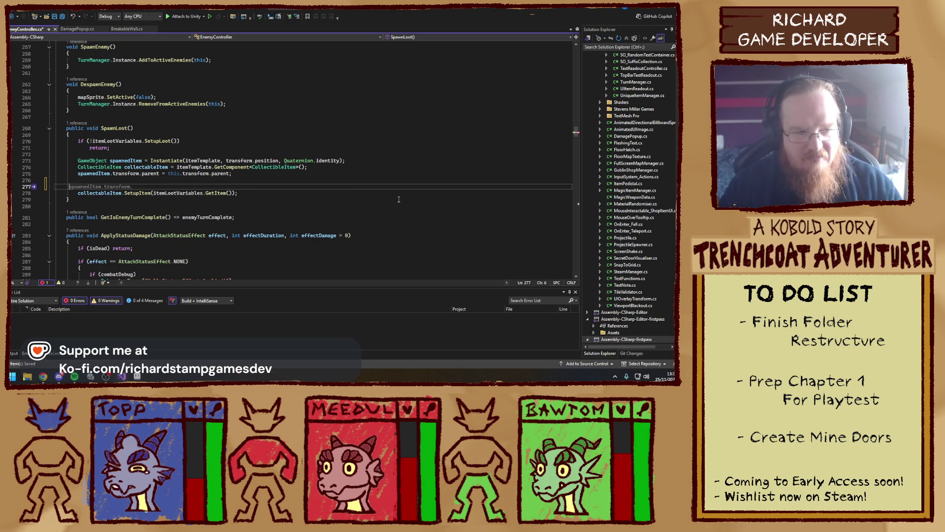
{"action": "double_click", "coordinate": [396, 198]}
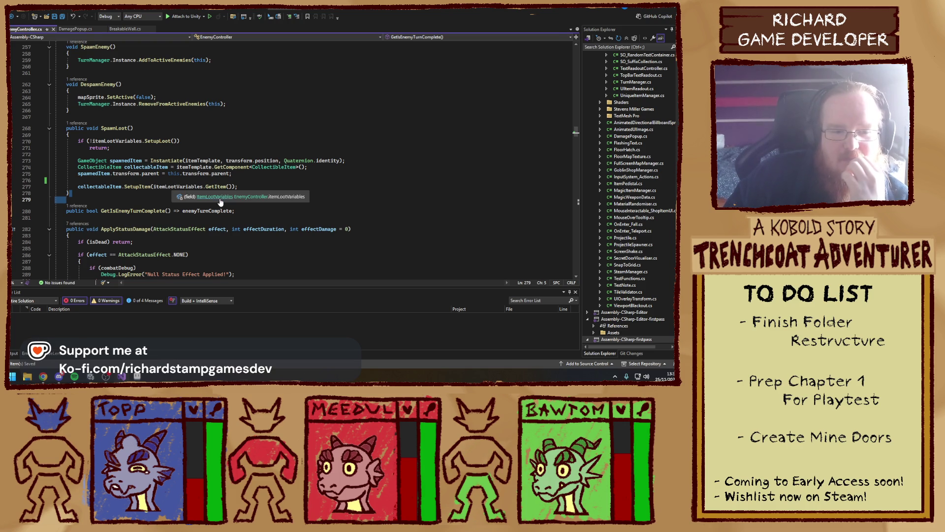
{"action": "left_click", "coordinate": [215, 187], "text": "ctrl"}
- Review the item base-data switch, the LOOT NOT SETUP check and the specificLoot null check
{"action": "scroll", "coordinate": [202, 212], "scroll_direction": "down", "scroll_amount": 3}
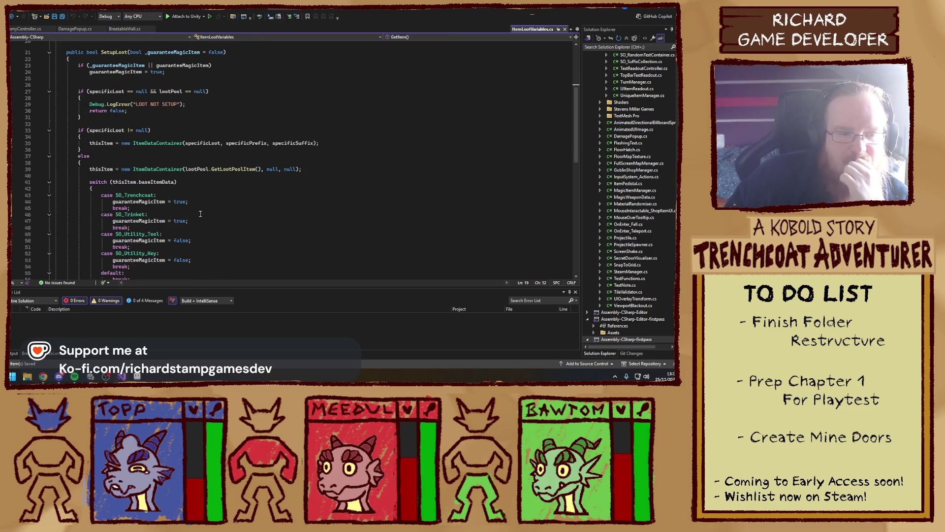
{"action": "left_click", "coordinate": [417, 183]}
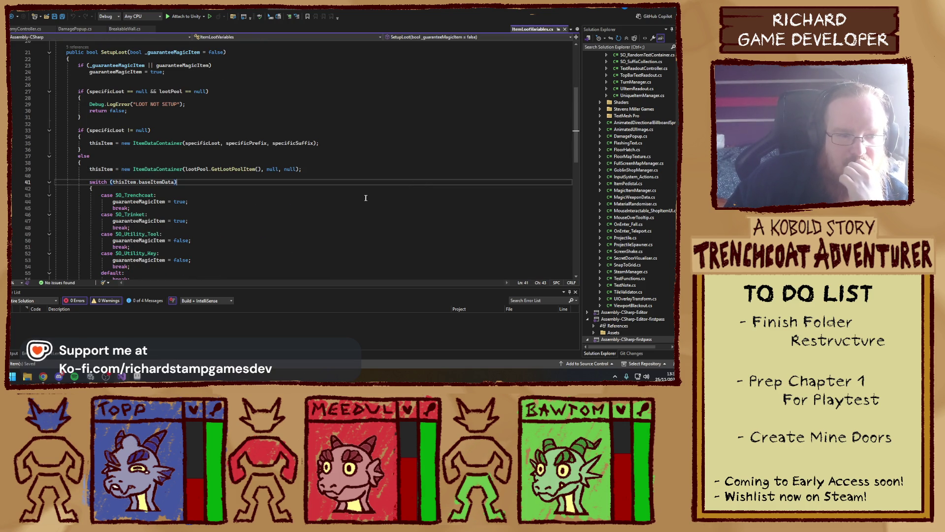
{"action": "scroll", "coordinate": [351, 197], "scroll_direction": "up", "scroll_amount": 2}
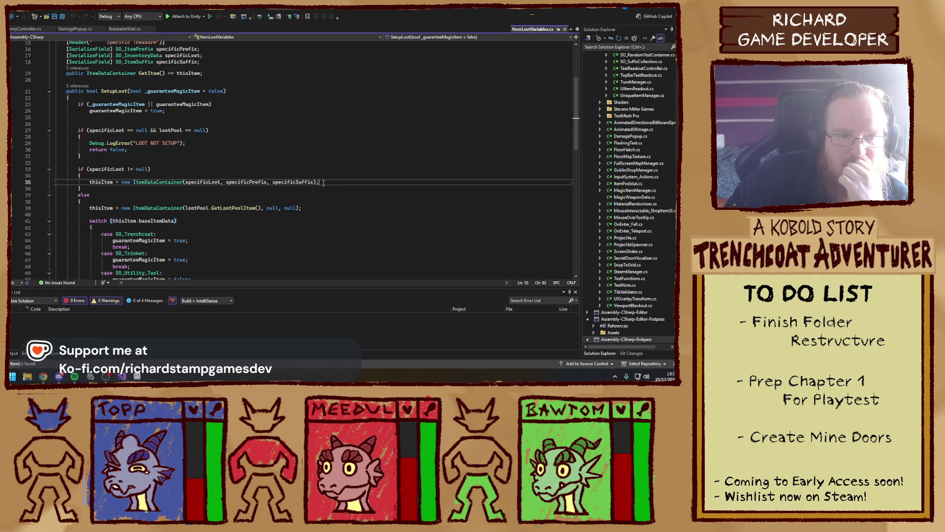
{"action": "left_click", "coordinate": [295, 145]}
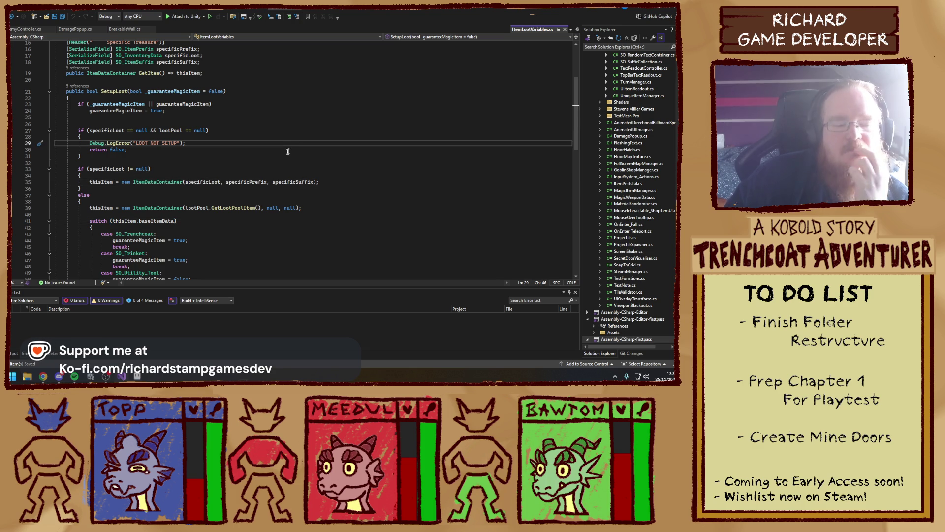
{"action": "left_click", "coordinate": [277, 155]}
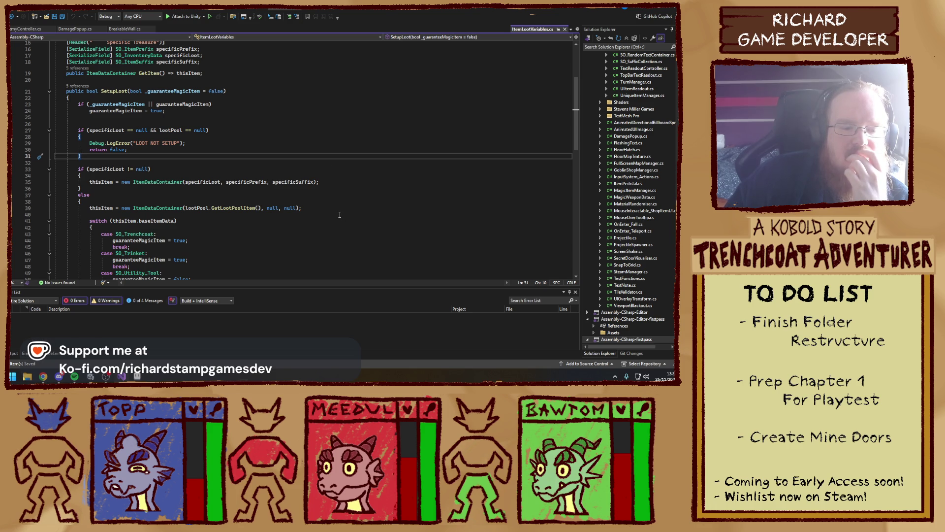
{"action": "scroll", "coordinate": [340, 215], "scroll_direction": "down", "scroll_amount": 7}
{"action": "scroll", "coordinate": [338, 214], "scroll_direction": "up", "scroll_amount": 6}
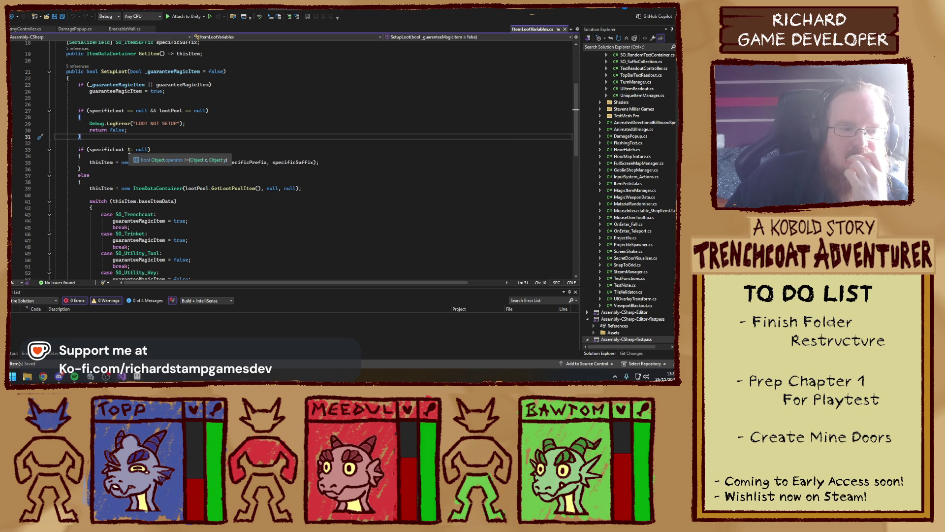
{"action": "left_click", "coordinate": [129, 149]}
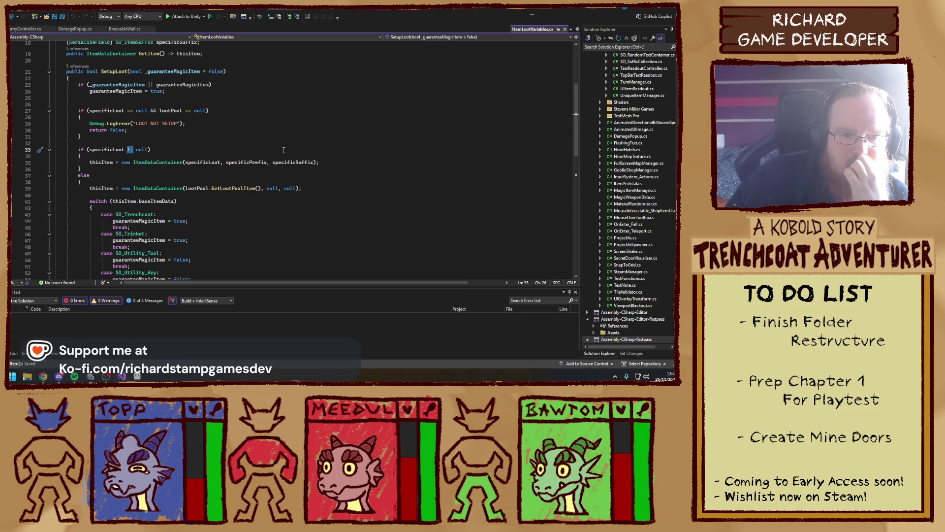
- Highlight every use of thisItem, scan the magic-item roll code, then switch to Unity
{"action": "mouse_move", "coordinate": [154, 164]}
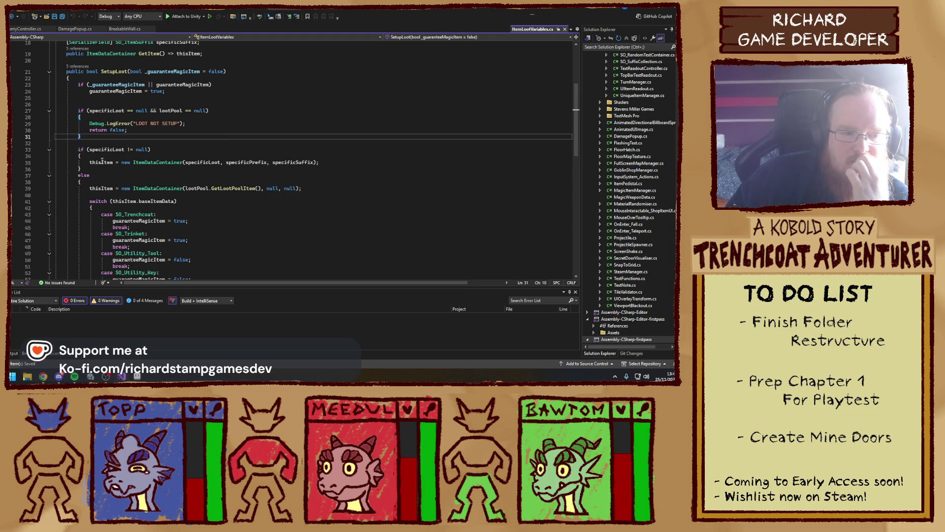
{"action": "left_click", "coordinate": [103, 167]}
{"action": "left_click", "coordinate": [113, 162]}
{"action": "scroll", "coordinate": [121, 172], "scroll_direction": "down", "scroll_amount": 7}
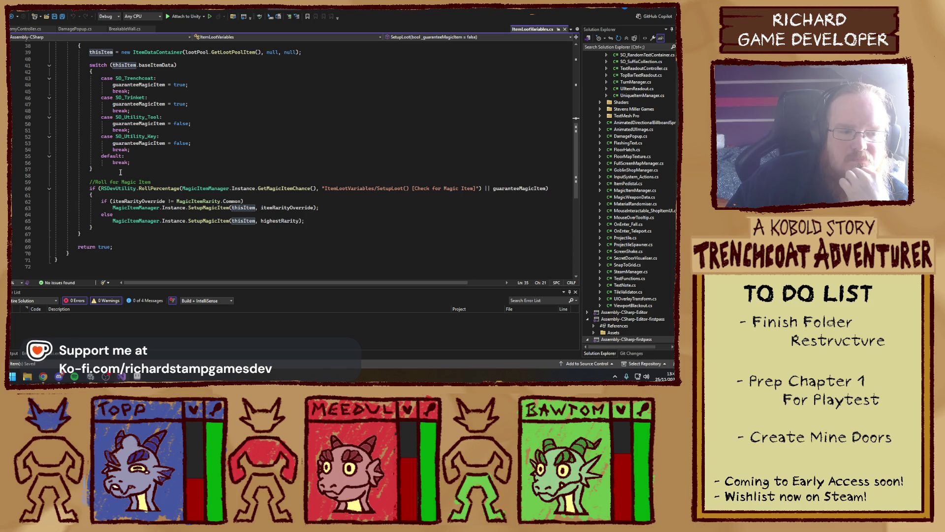
{"action": "scroll", "coordinate": [231, 160], "scroll_direction": "up", "scroll_amount": 3}
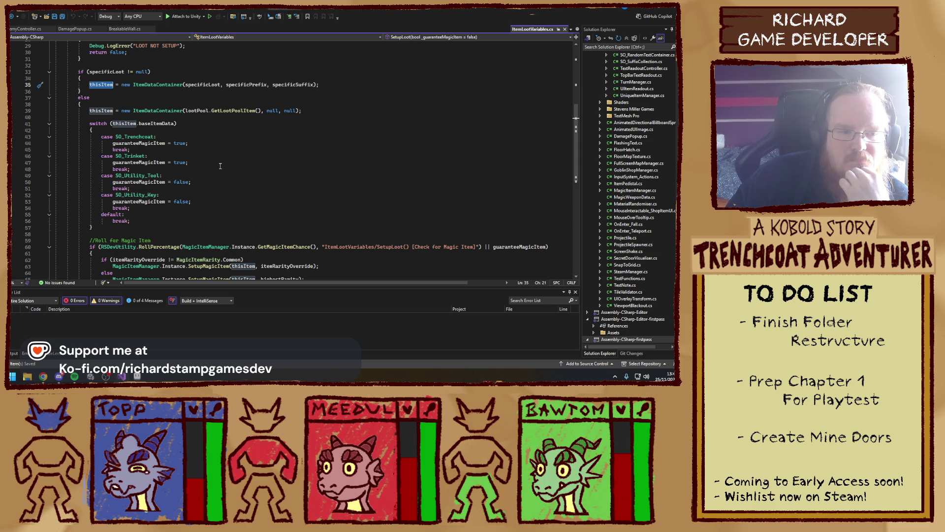
{"action": "scroll", "coordinate": [220, 166], "scroll_direction": "down", "scroll_amount": 3}
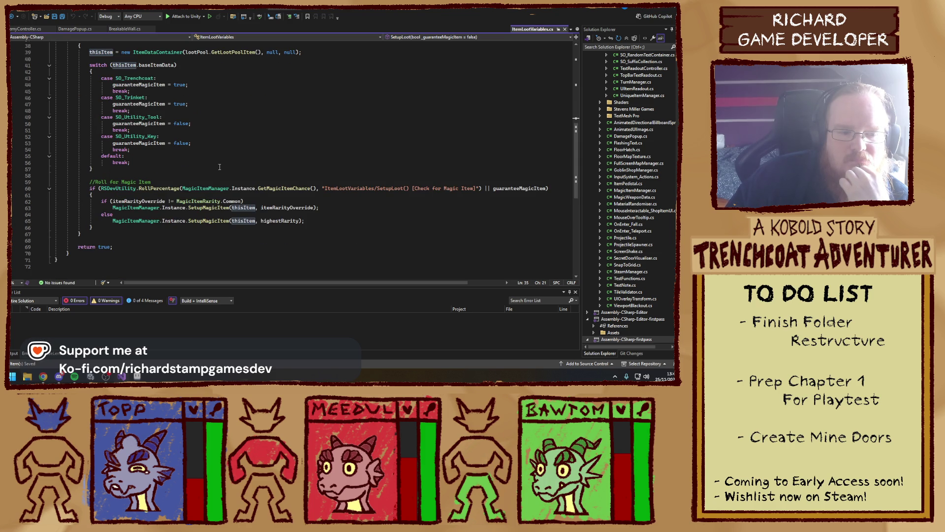
{"action": "scroll", "coordinate": [220, 167], "scroll_direction": "down", "scroll_amount": 1}
{"action": "scroll", "coordinate": [84, 188], "scroll_direction": "up", "scroll_amount": 10}
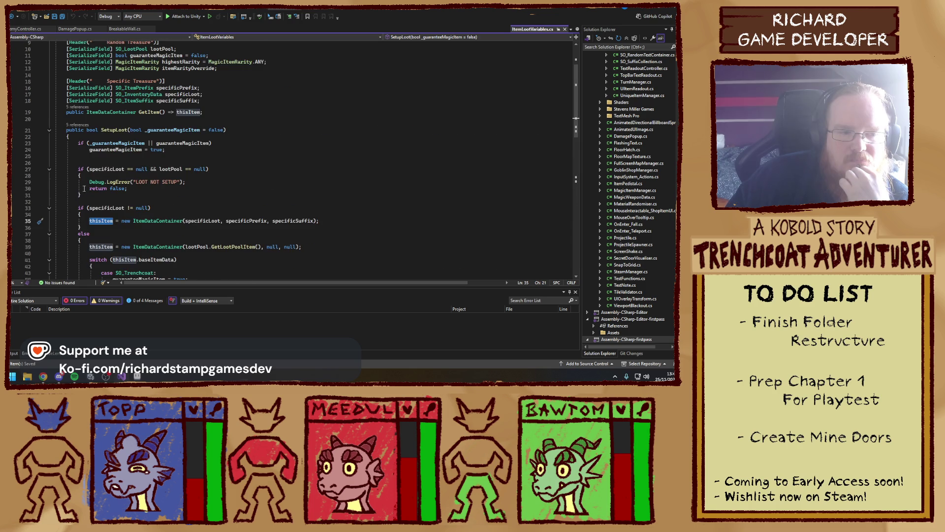
{"action": "scroll", "coordinate": [84, 189], "scroll_direction": "up", "scroll_amount": 2}
{"action": "scroll", "coordinate": [85, 189], "scroll_direction": "down", "scroll_amount": 6}
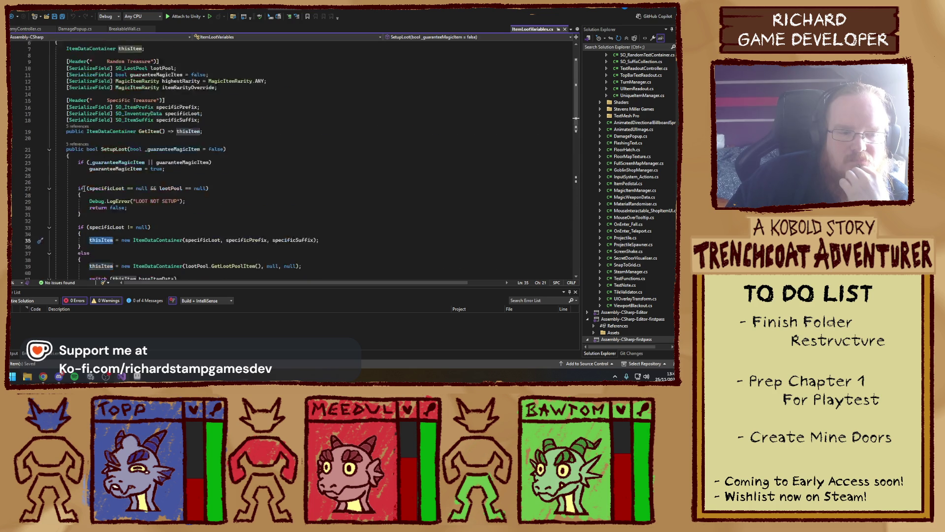
{"action": "scroll", "coordinate": [84, 189], "scroll_direction": "down", "scroll_amount": 5}
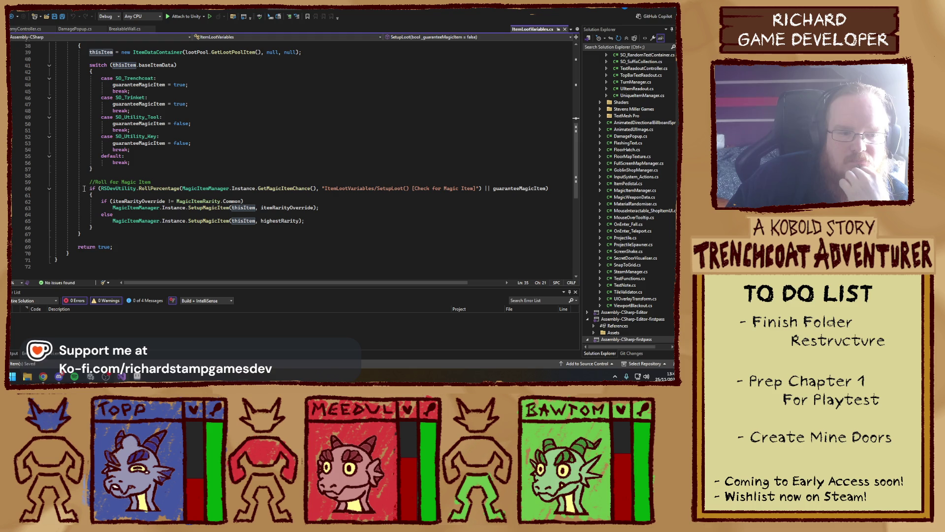
{"action": "scroll", "coordinate": [84, 188], "scroll_direction": "up", "scroll_amount": 6}
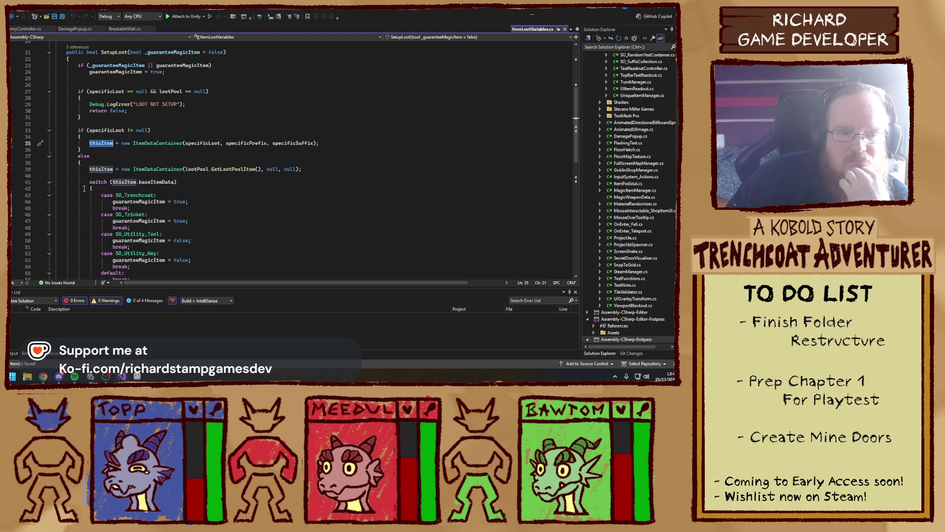
{"action": "scroll", "coordinate": [84, 188], "scroll_direction": "down", "scroll_amount": 10}
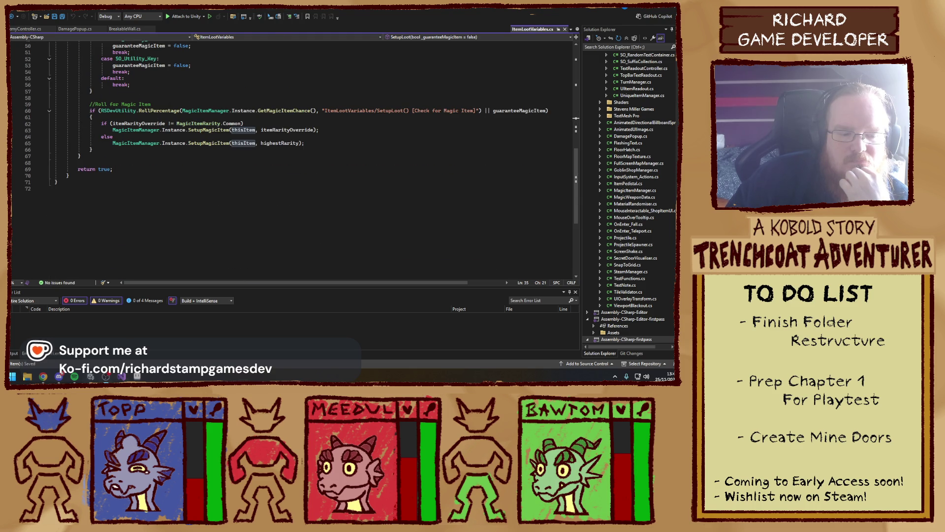
{"action": "key", "text": "alt+Tab"}
- Show the Console and read the 'Roll: 30, Target: 100' and Raycast Hit stack traces
{"action": "left_click", "coordinate": [16, 239]}
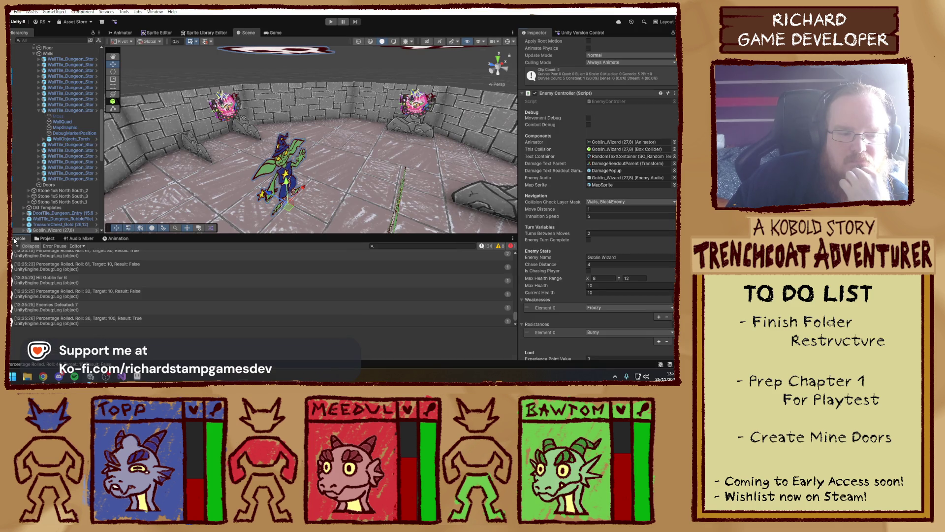
{"action": "left_click", "coordinate": [148, 318]}
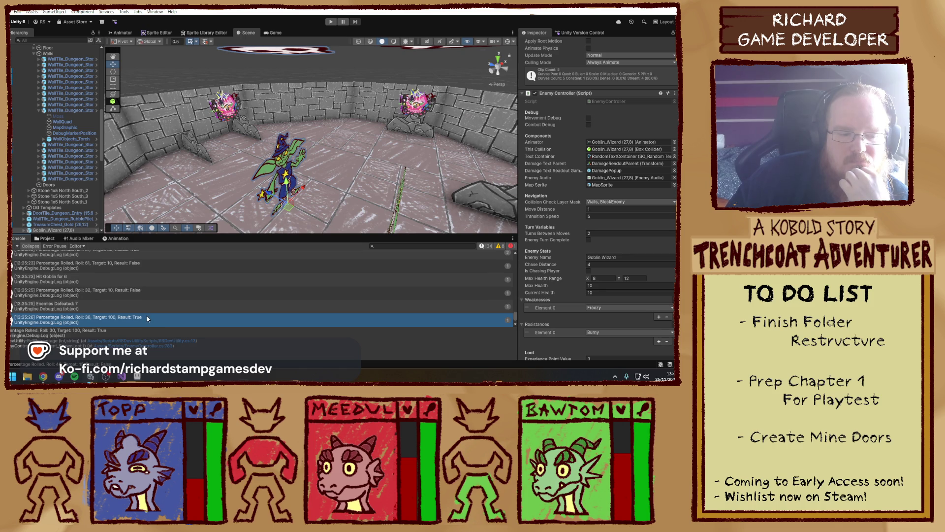
{"action": "scroll", "coordinate": [148, 315], "scroll_direction": "up", "scroll_amount": 3}
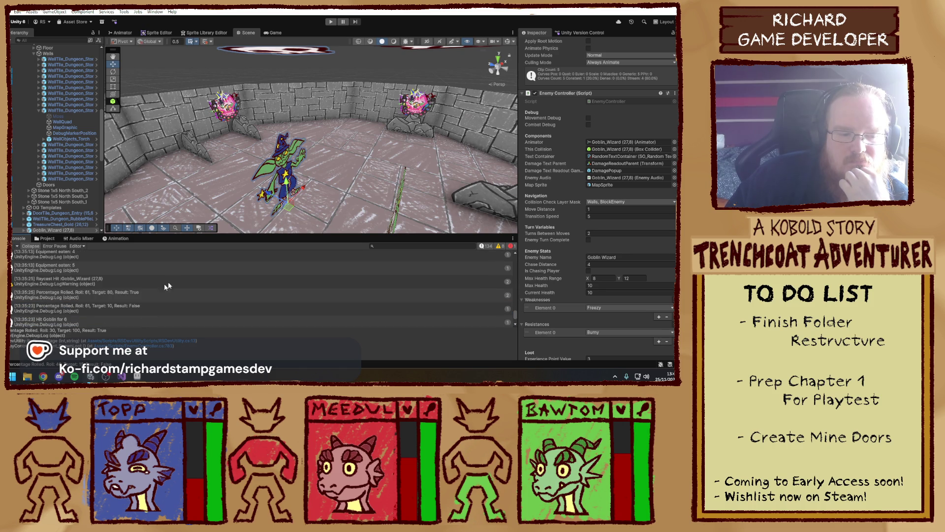
{"action": "left_click", "coordinate": [167, 282]}
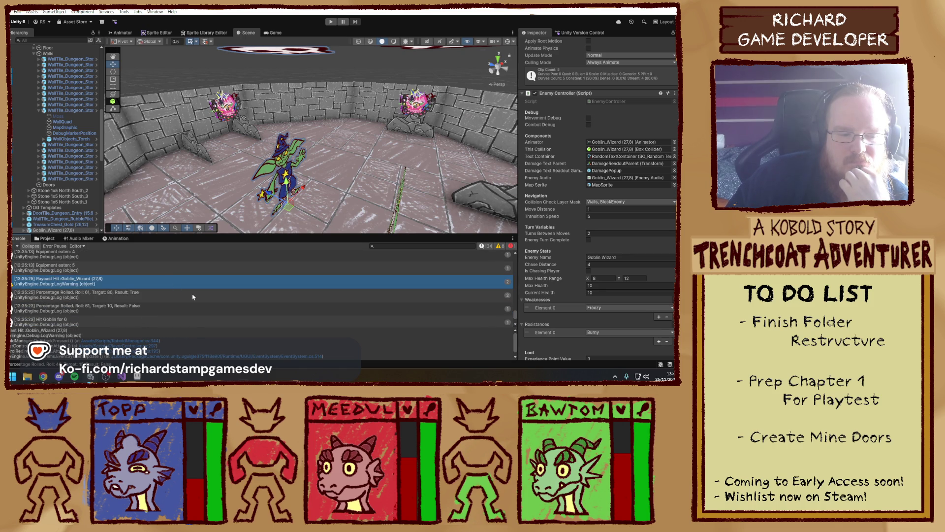
{"action": "scroll", "coordinate": [192, 297], "scroll_direction": "down", "scroll_amount": 3}
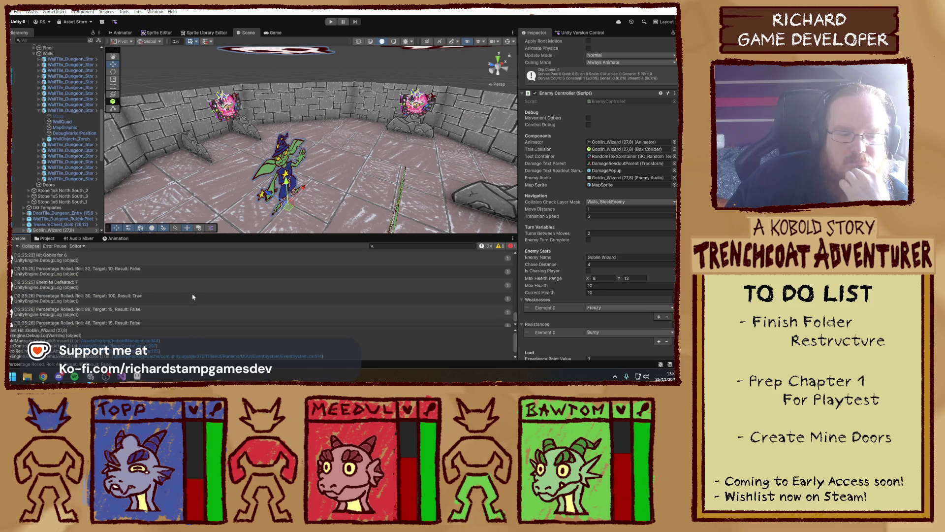
{"action": "scroll", "coordinate": [193, 297], "scroll_direction": "down", "scroll_amount": 1}
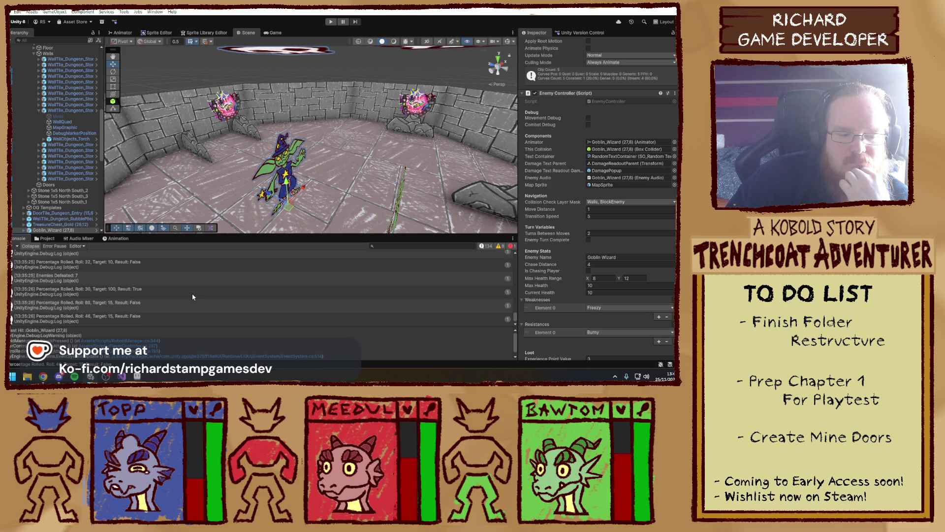
- Inspect the Roll: 46 and Roll: 89 entries, then compare Roll: 30 with Roll: 32
{"action": "left_click", "coordinate": [119, 318]}
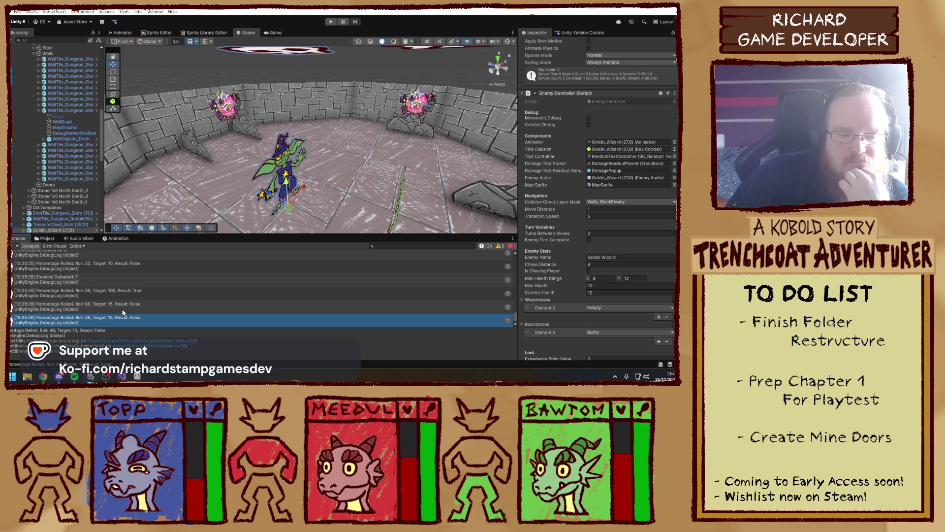
{"action": "left_click", "coordinate": [123, 310]}
{"action": "left_click", "coordinate": [140, 293]}
{"action": "left_click", "coordinate": [148, 278]}
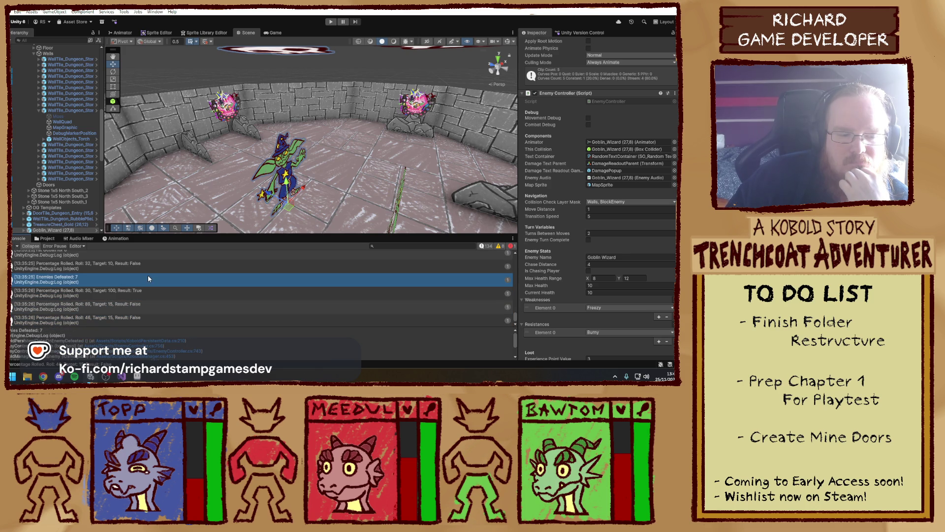
{"action": "left_click", "coordinate": [157, 273]}
{"action": "left_click", "coordinate": [158, 295]}
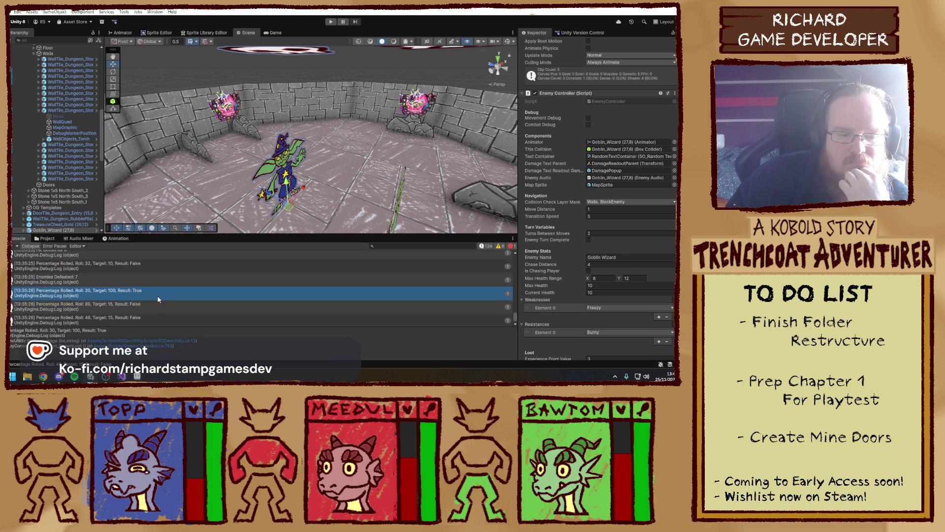
{"action": "left_click", "coordinate": [153, 271]}
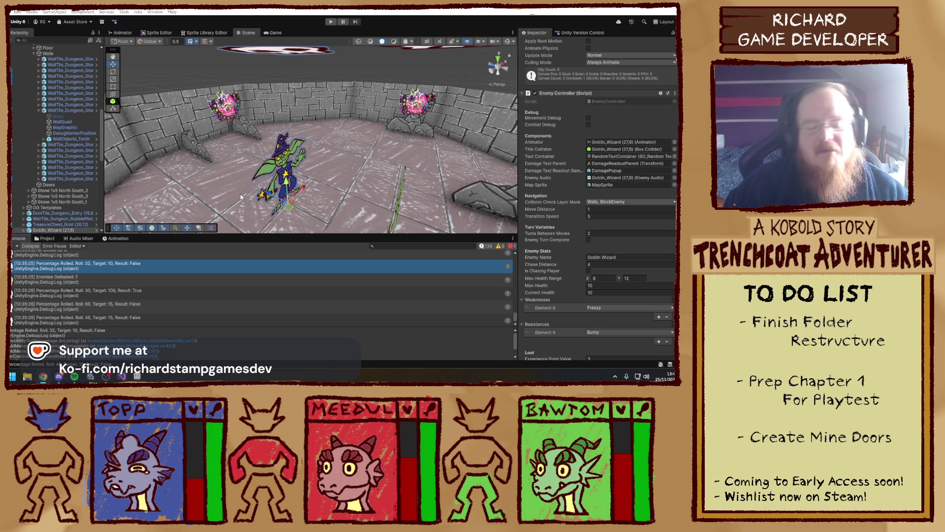
- Copy the LOOT NOT SETUP error log below the specific loot assignment and change its message to 'SPECIFIC LOOT FOUND'
{"action": "left_click", "coordinate": [123, 377]}
{"action": "scroll", "coordinate": [167, 225], "scroll_direction": "up", "scroll_amount": 10}
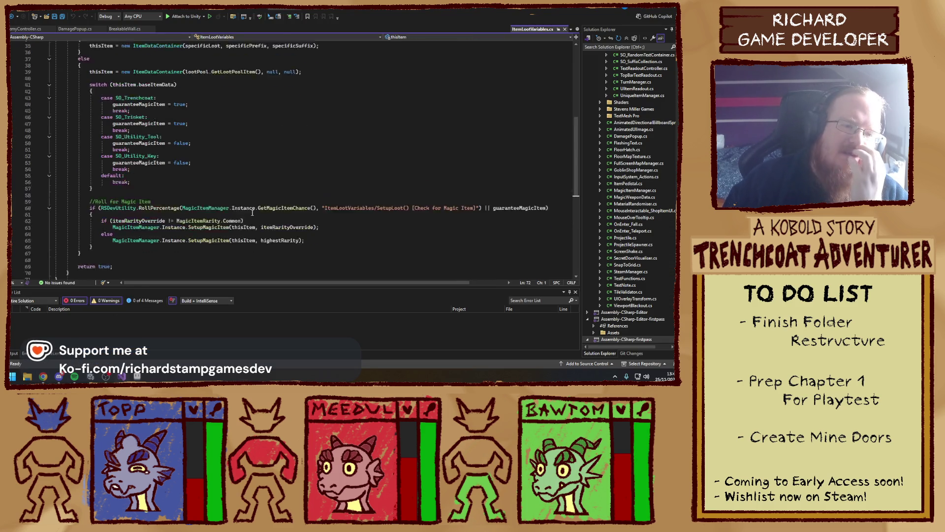
{"action": "left_click", "coordinate": [212, 174]}
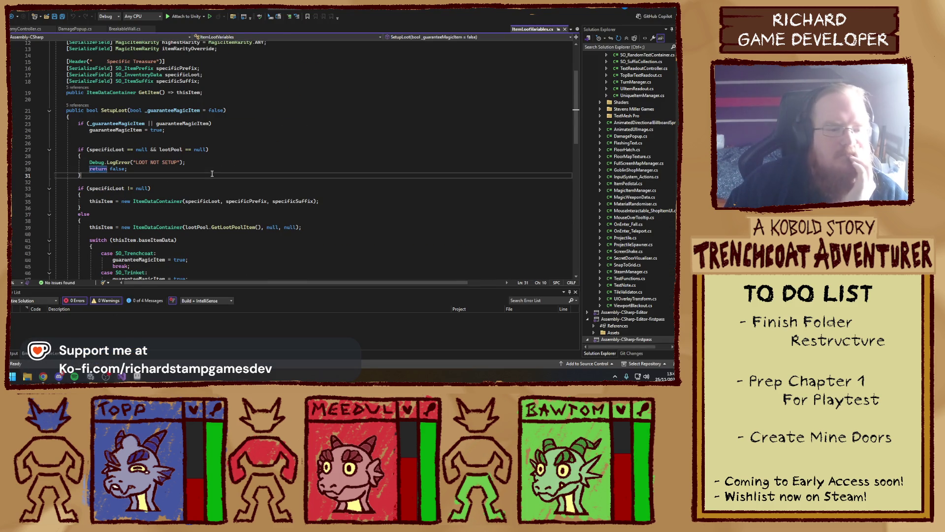
{"action": "left_click", "coordinate": [343, 201]}
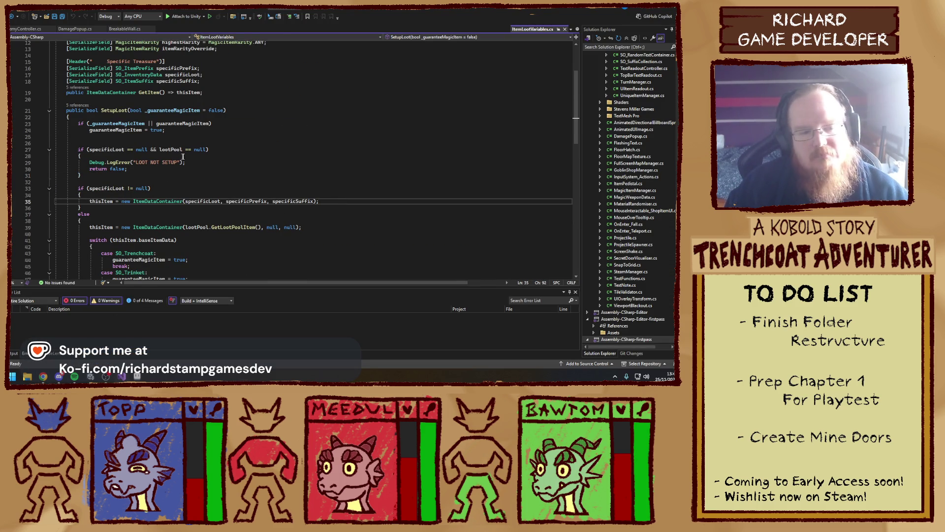
{"action": "left_click_drag", "start_coordinate": [185, 162], "coordinate": [54, 162]}
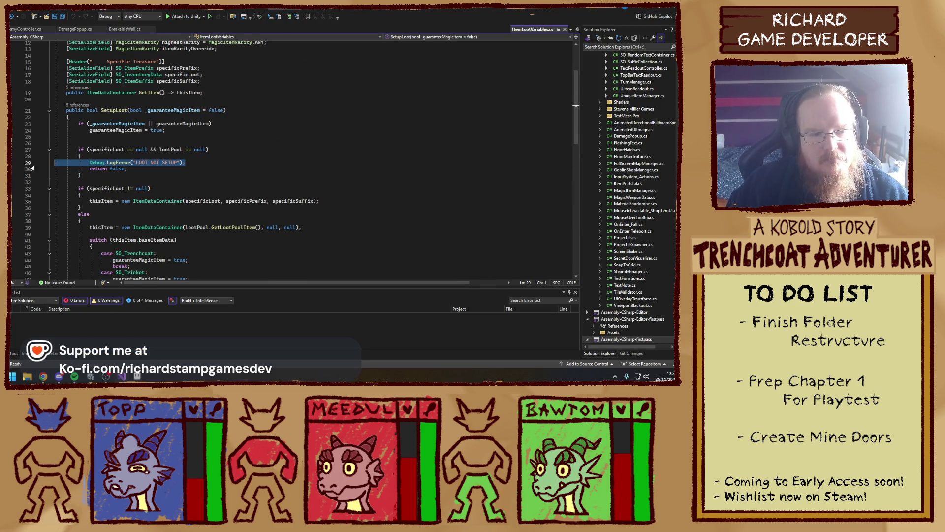
{"action": "key", "text": "ctrl+c"}
{"action": "left_click", "coordinate": [365, 201]}
{"action": "key", "text": "Return"}
{"action": "key", "text": "ctrl+v"}
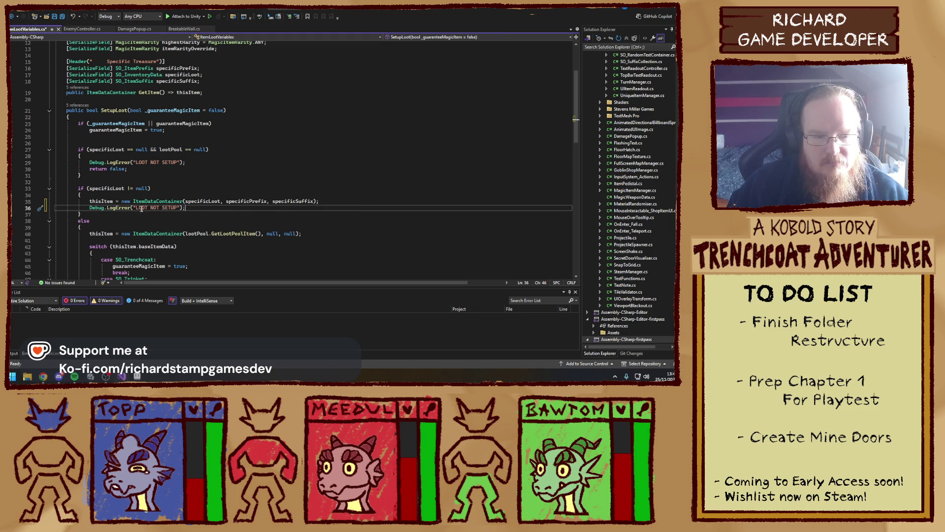
{"action": "left_click_drag", "start_coordinate": [137, 207], "coordinate": [179, 207]}
{"action": "type", "text": "SPECIFIC L"}
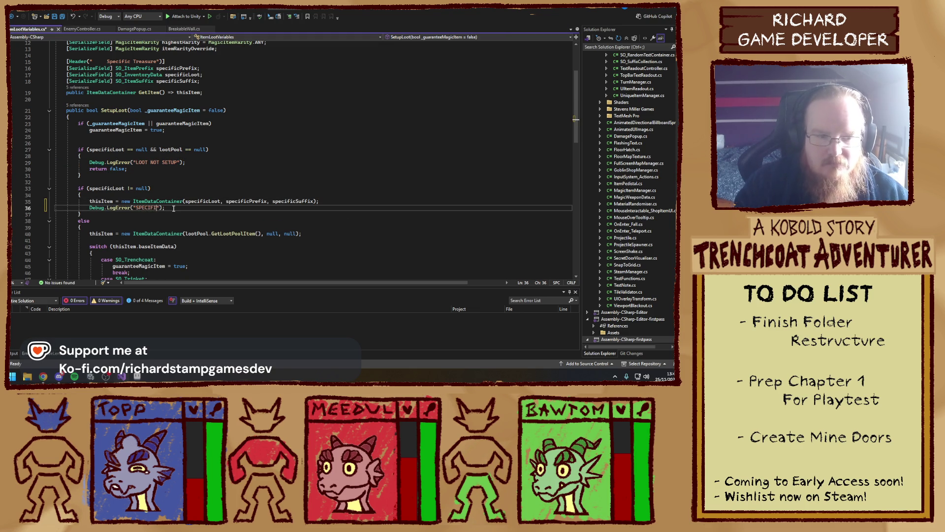
{"action": "type", "text": "OOT FOUND"}
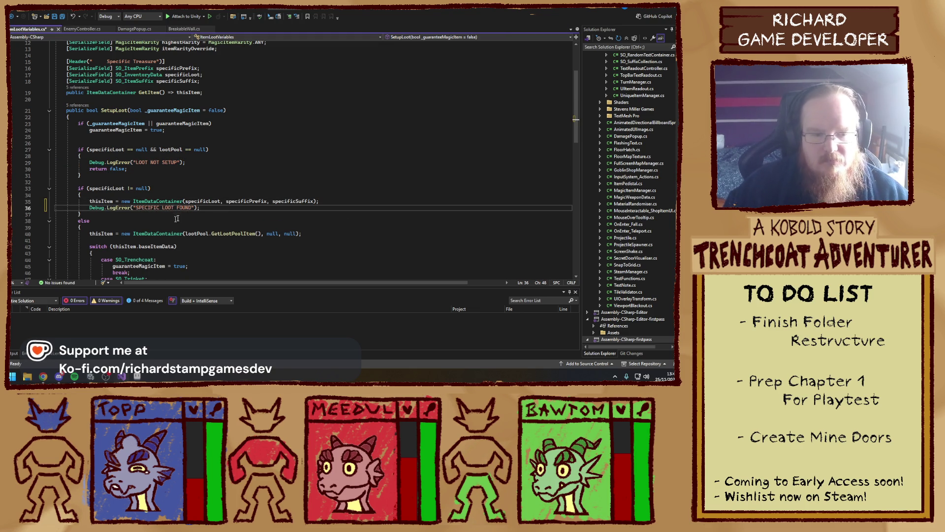
{"action": "left_click", "coordinate": [212, 201]}
- Paste a Debug.LogError line at the start of the else branch and begin its message with 'LOOT'
{"action": "left_click", "coordinate": [204, 215]}
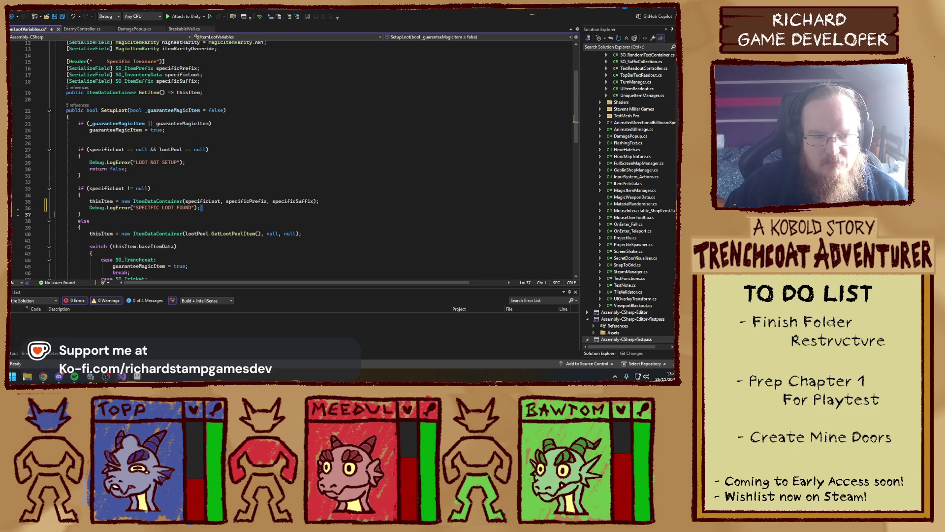
{"action": "left_click_drag", "start_coordinate": [200, 207], "coordinate": [89, 208]}
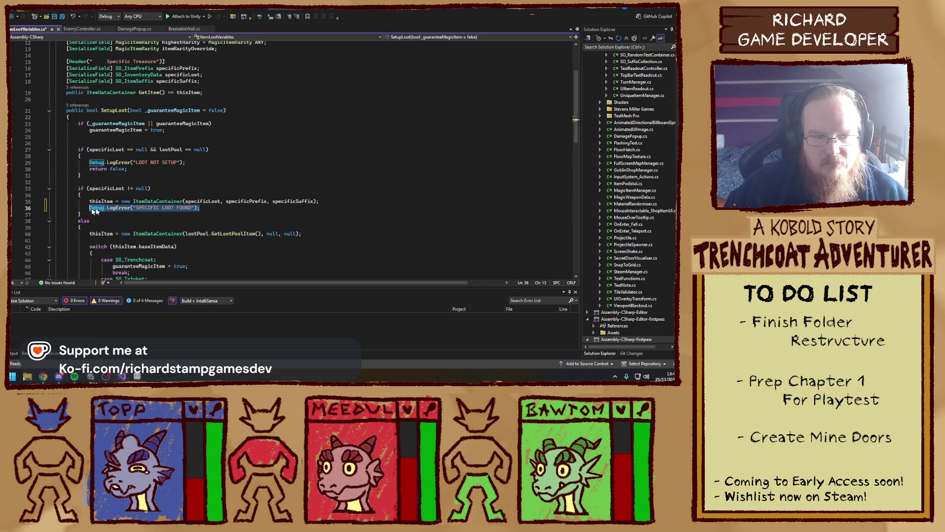
{"action": "left_click", "coordinate": [183, 182]}
{"action": "scroll", "coordinate": [176, 212], "scroll_direction": "down", "scroll_amount": 13}
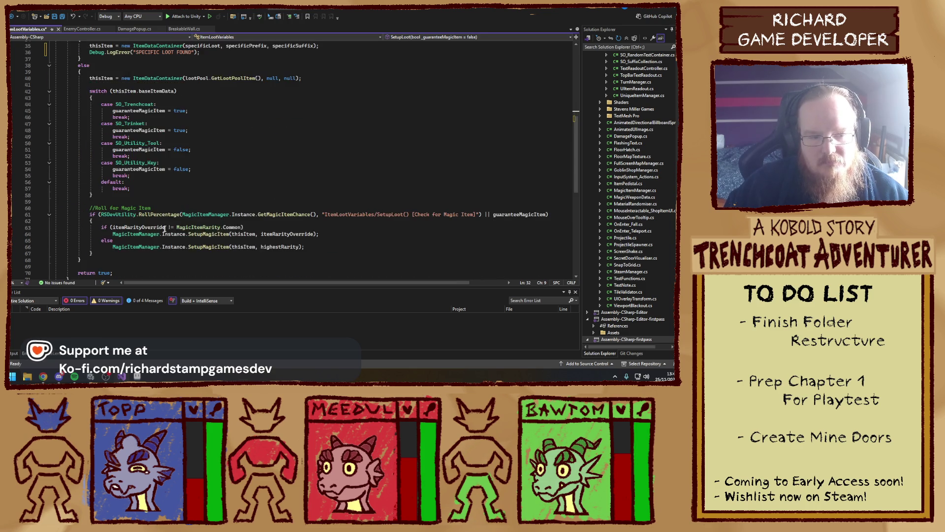
{"action": "scroll", "coordinate": [136, 220], "scroll_direction": "up", "scroll_amount": 10}
{"action": "left_click", "coordinate": [188, 170]}
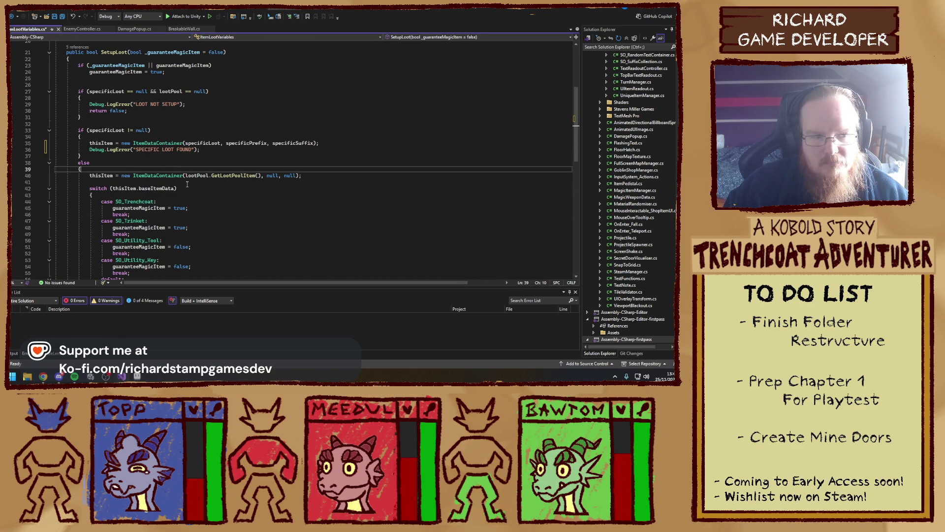
{"action": "key", "text": "Return"}
{"action": "key", "text": "ctrl+v"}
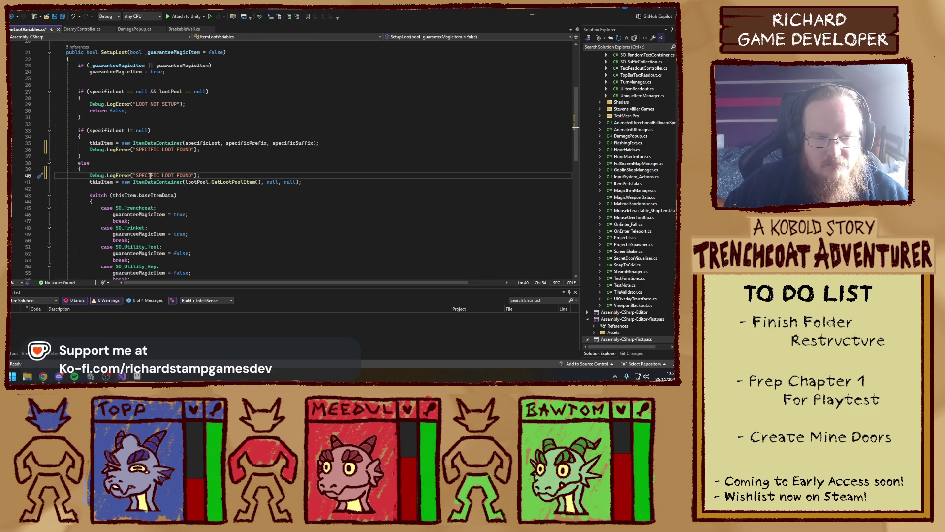
{"action": "double_click", "coordinate": [150, 175]}
{"action": "left_click", "coordinate": [192, 175], "text": "shift"}
{"action": "type", "text": "LOOT"}
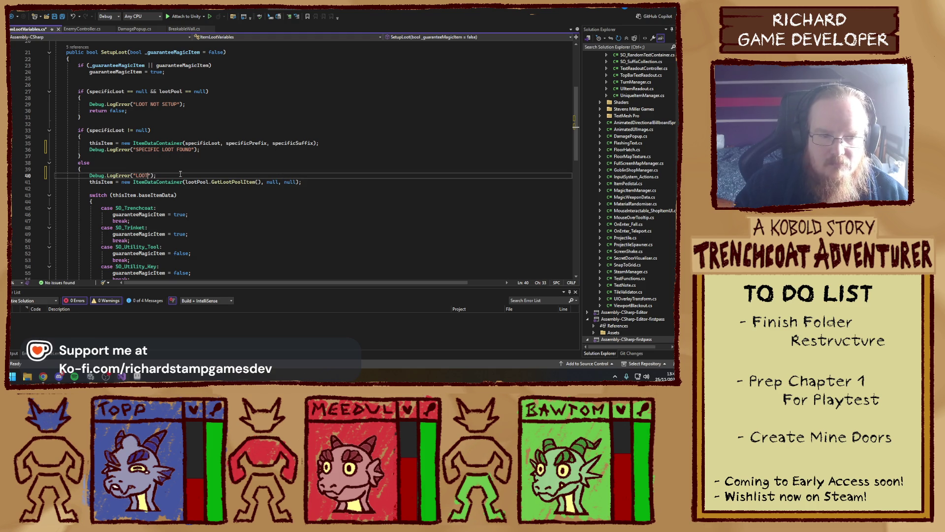